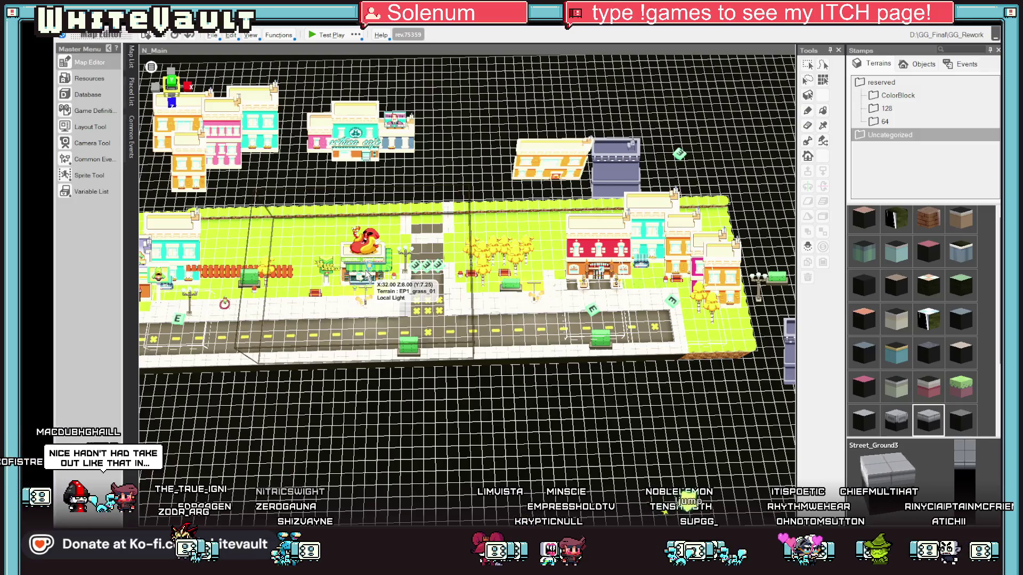
# Select the hot dog stand and tilt the camera lower and closer to the street
pyautogui.click(361, 273)
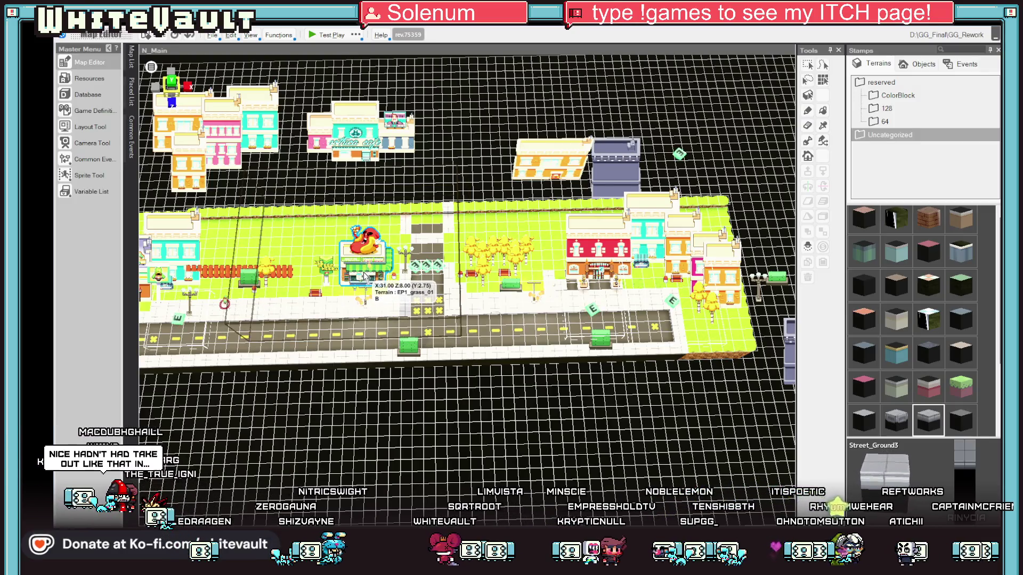
pyautogui.click(361, 281)
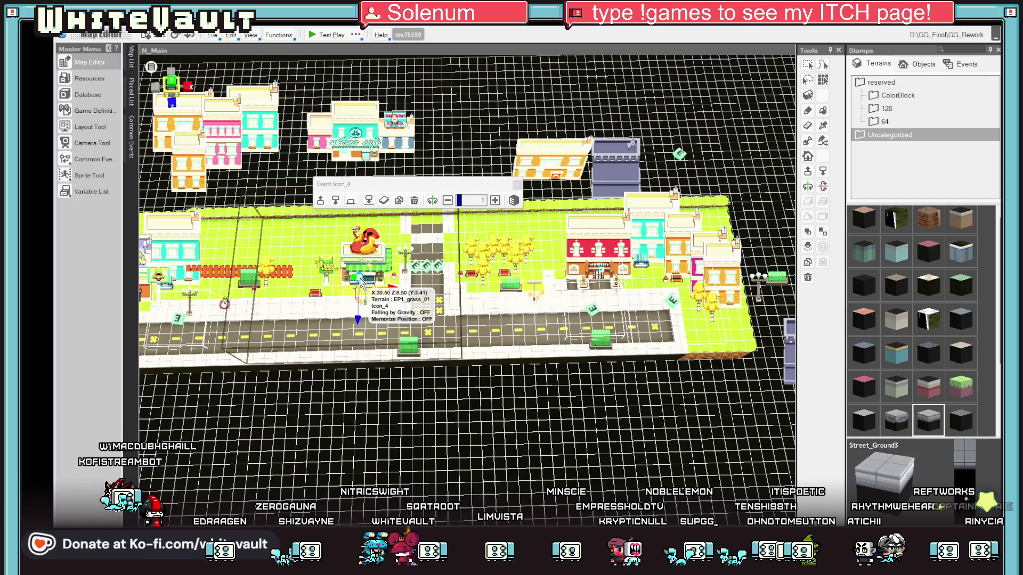
pyautogui.click(349, 282)
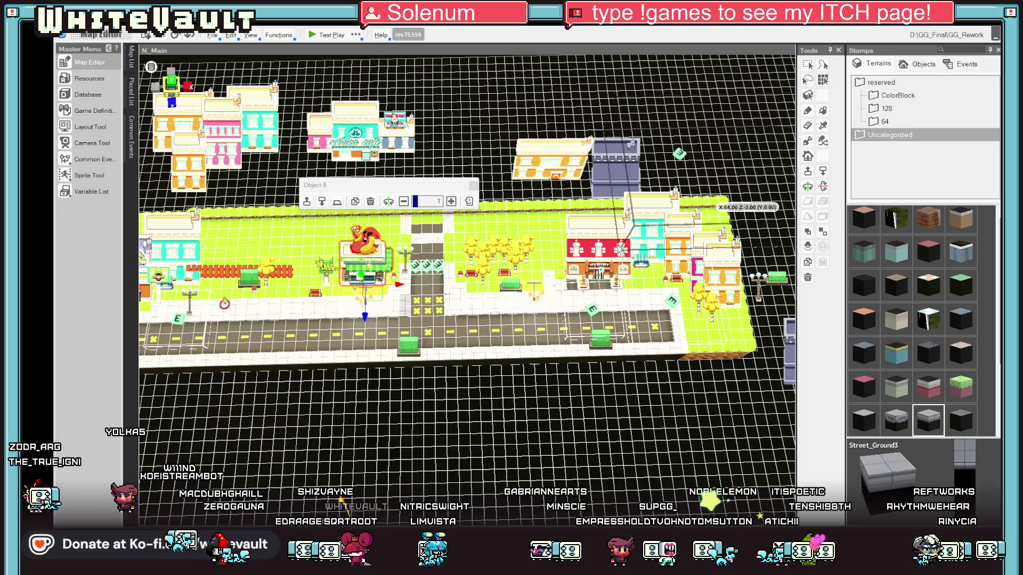
pyautogui.moveTo(620, 248); pyautogui.dragTo(610, 199)
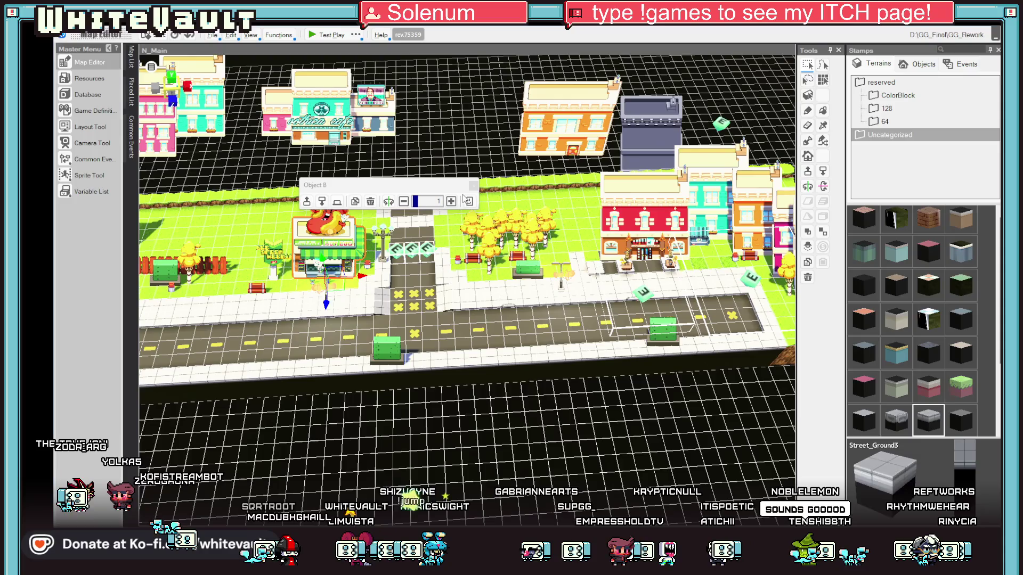
pyautogui.moveTo(452, 188); pyautogui.dragTo(650, 124)
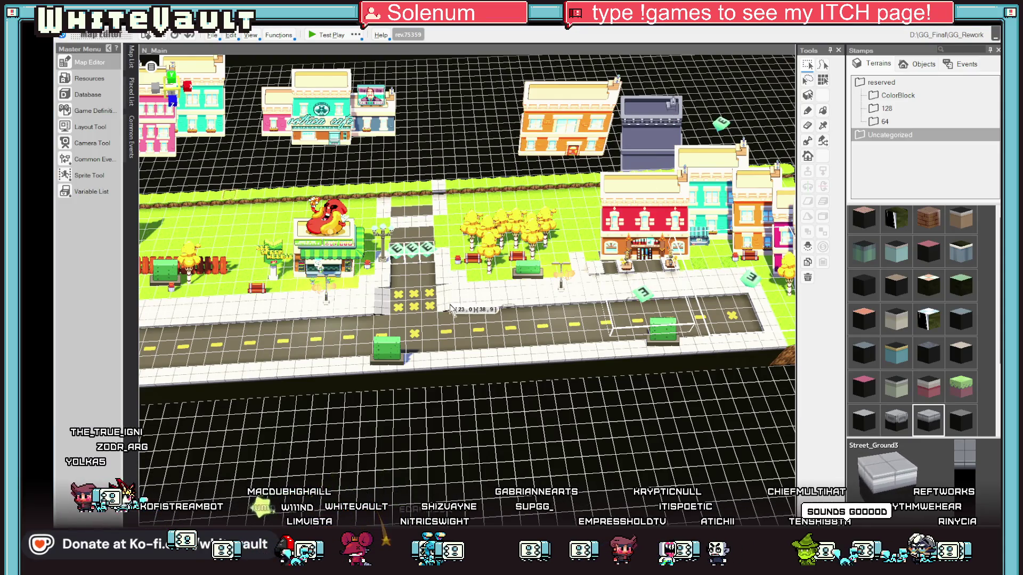
# Select the sidewalk area left of the crosswalk and fill it with grass
pyautogui.click(401, 308)
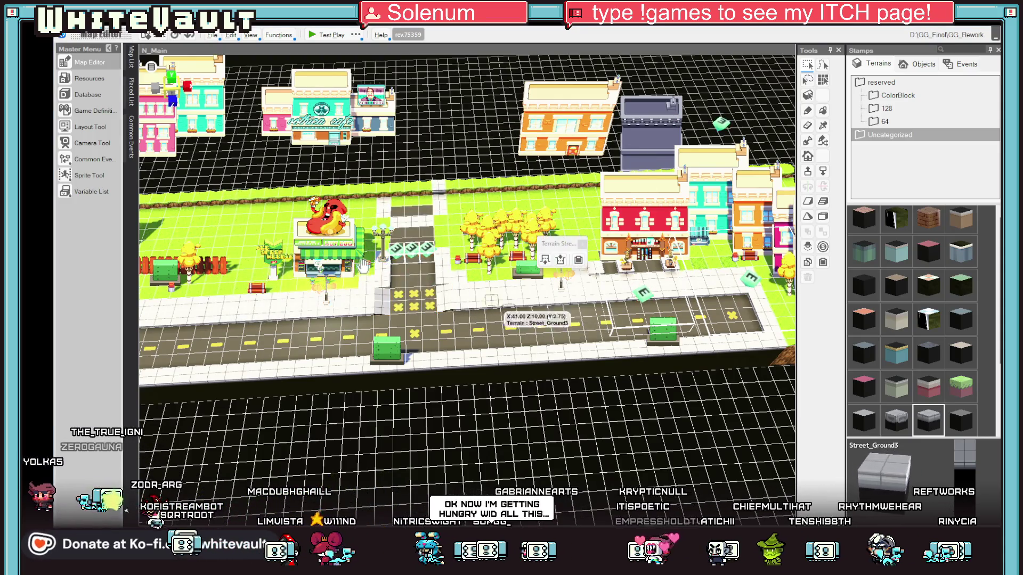
pyautogui.moveTo(195, 191); pyautogui.dragTo(363, 308)
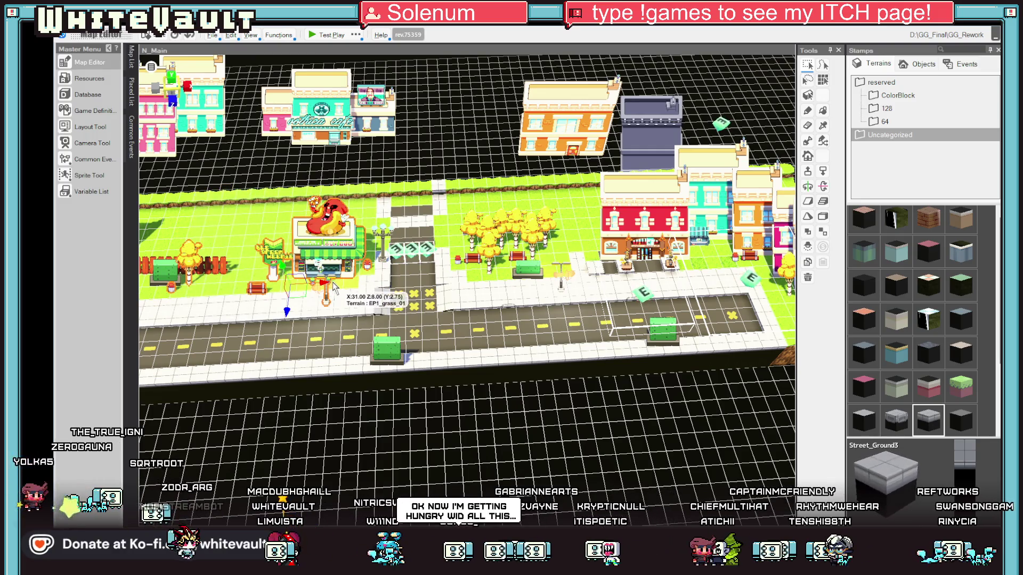
pyautogui.scroll(-1, 361, 260)
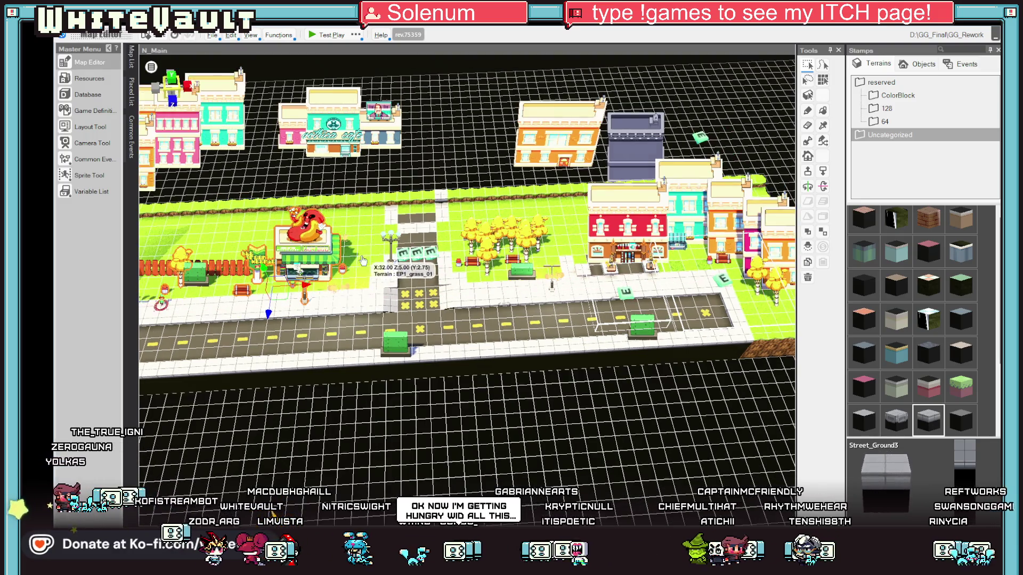
pyautogui.scroll(2, 362, 260)
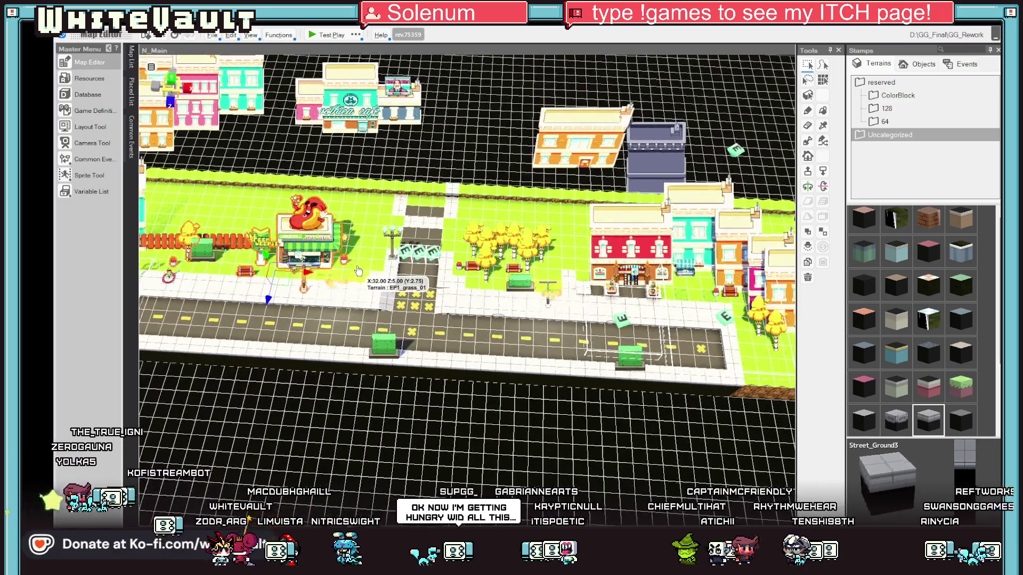
pyautogui.scroll(-3, 432, 245)
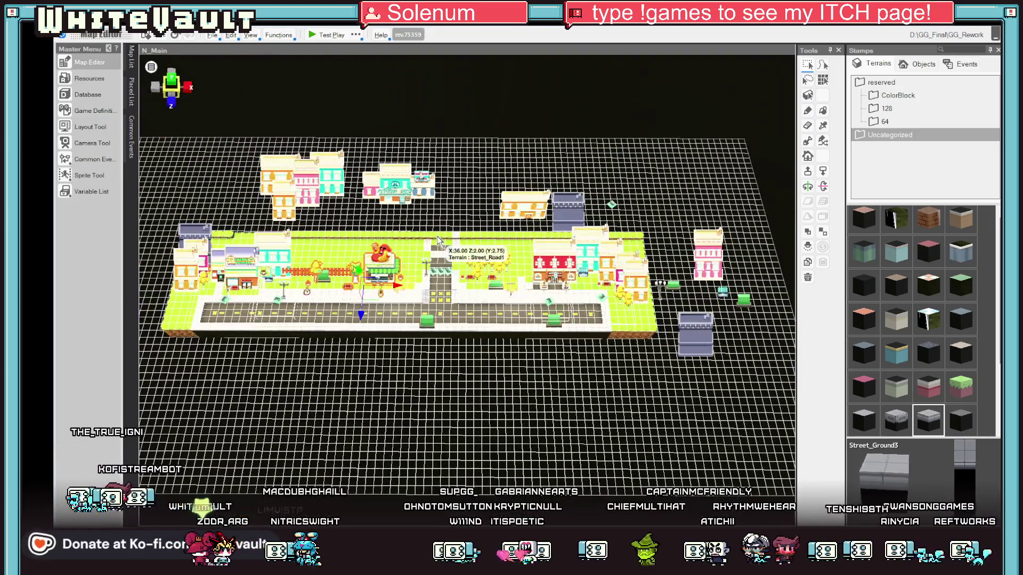
pyautogui.scroll(2, 420, 264)
pyautogui.scroll(2, 379, 288)
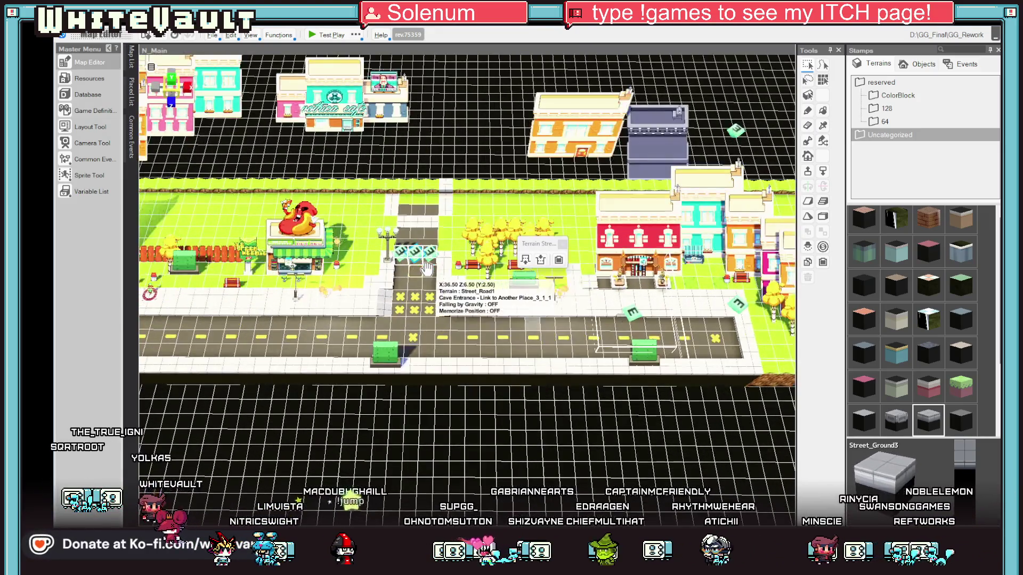
# Move the Stairs and Slopes piece at the crossing down one cell
pyautogui.click(376, 291)
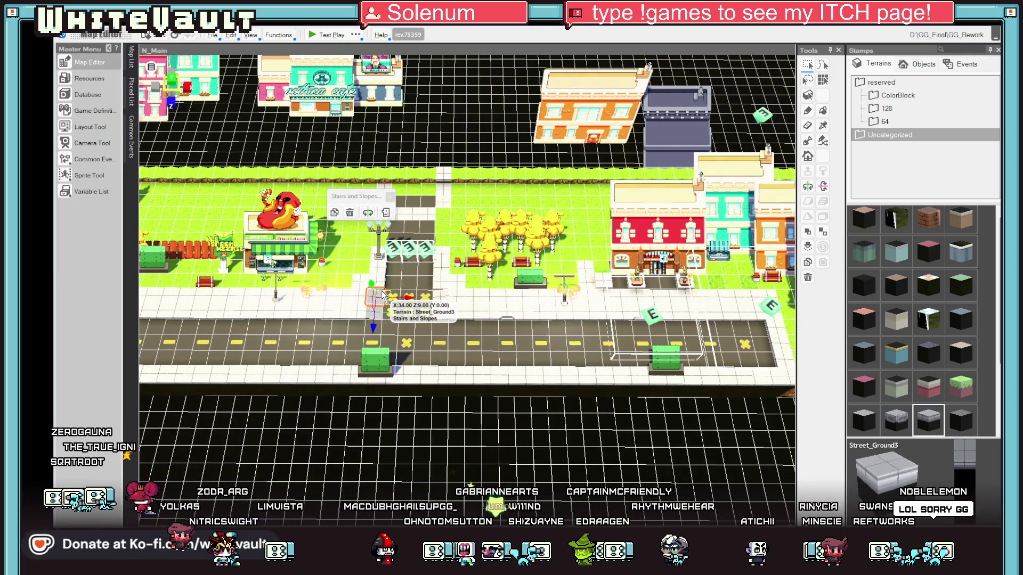
pyautogui.moveTo(382, 294)
pyautogui.mouseDown()
pyautogui.moveTo(383, 326)
pyautogui.moveTo(448, 333)
pyautogui.mouseUp()
pyautogui.scroll(2, 448, 333)
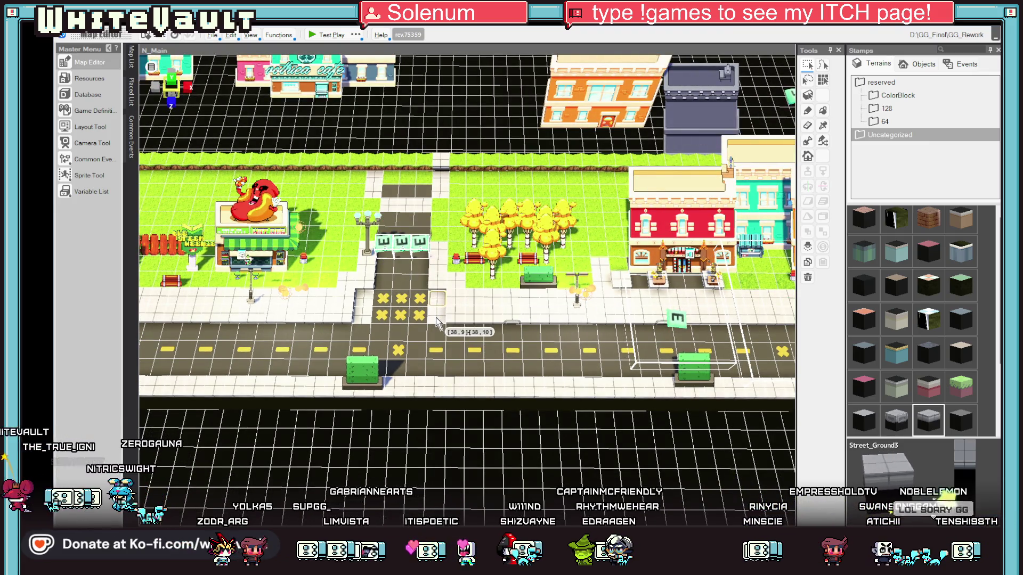
# Delete the extra Cave Entrance event at the crosswalk
pyautogui.click(449, 282)
pyautogui.click(381, 294)
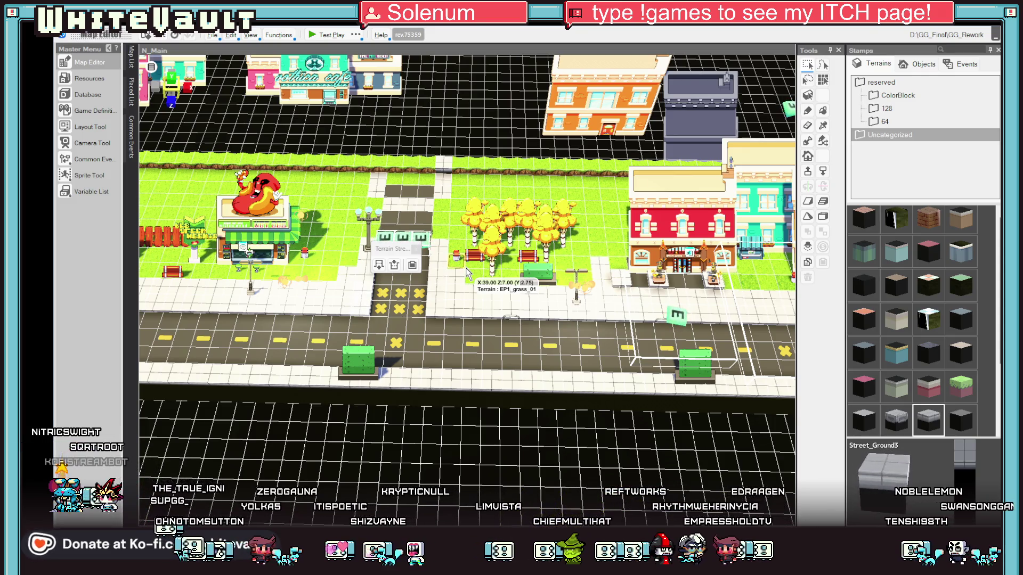
pyautogui.click(417, 240)
pyautogui.press('Delete')
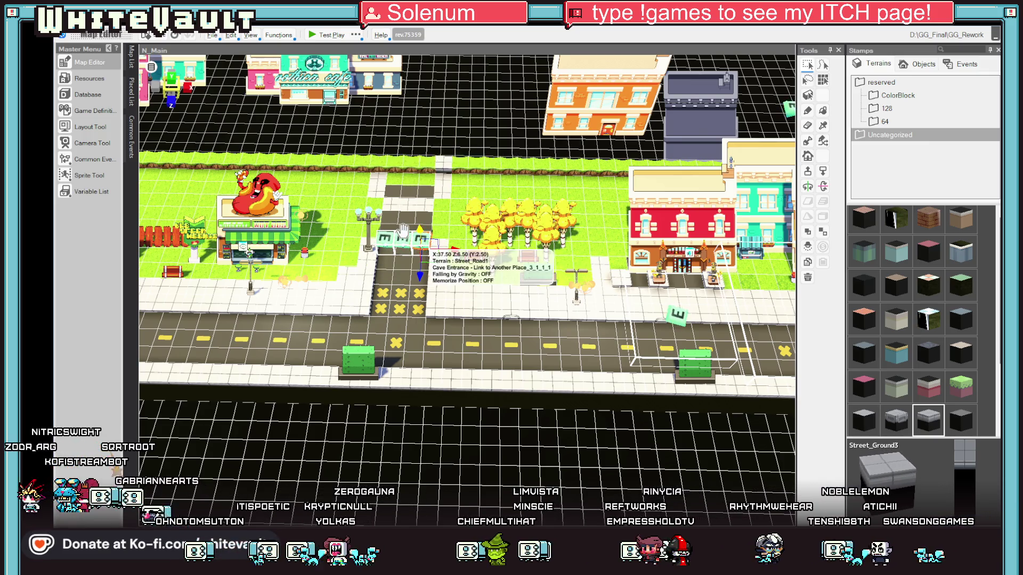
# Delete the green event block on the road's left side
pyautogui.click(400, 256)
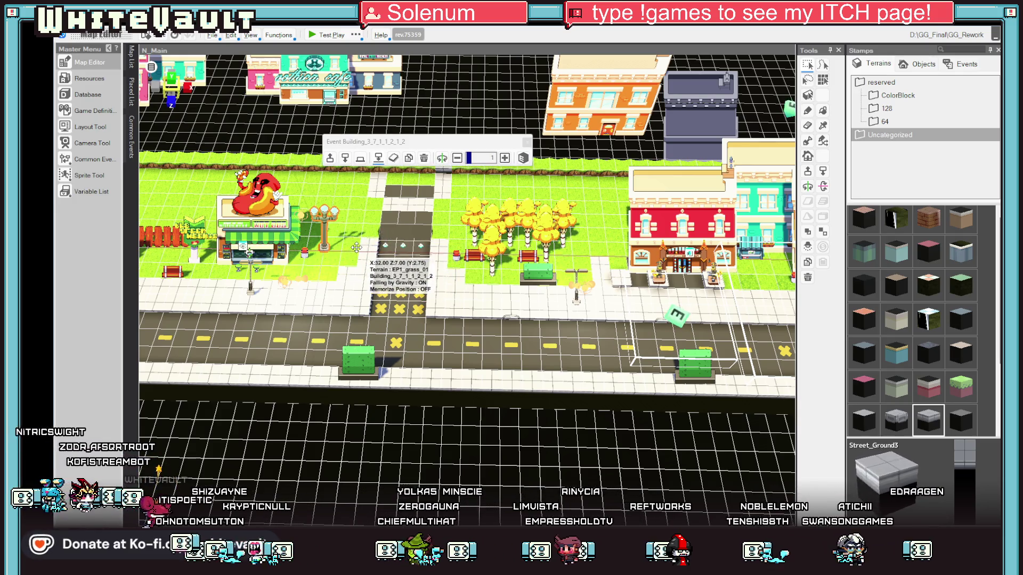
pyautogui.moveTo(400, 255); pyautogui.dragTo(403, 298)
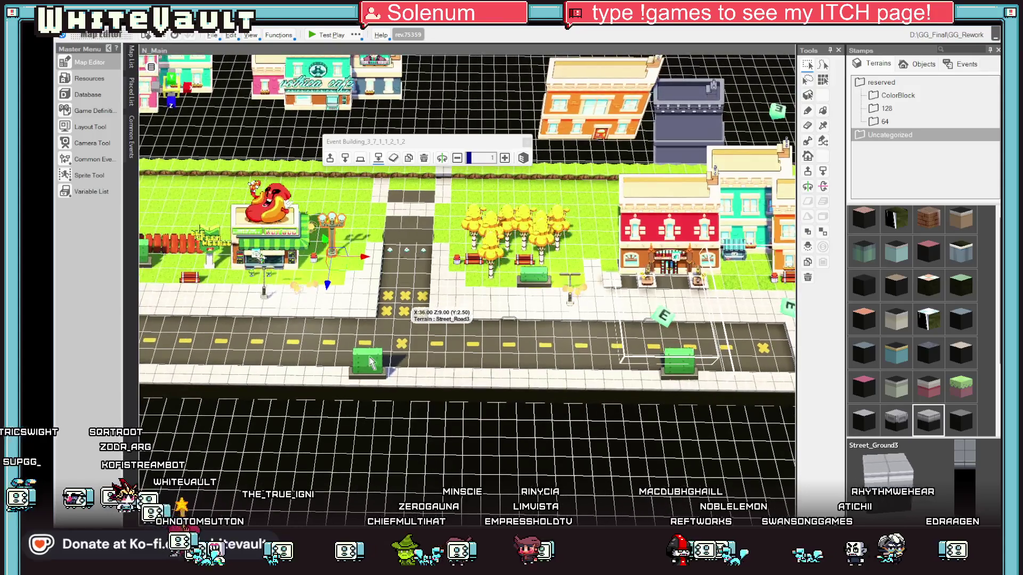
pyautogui.click(372, 373)
pyautogui.press('Delete')
# Reframe the street diagonally and eyedrop the crosswalk terrain for painting
pyautogui.click(639, 354)
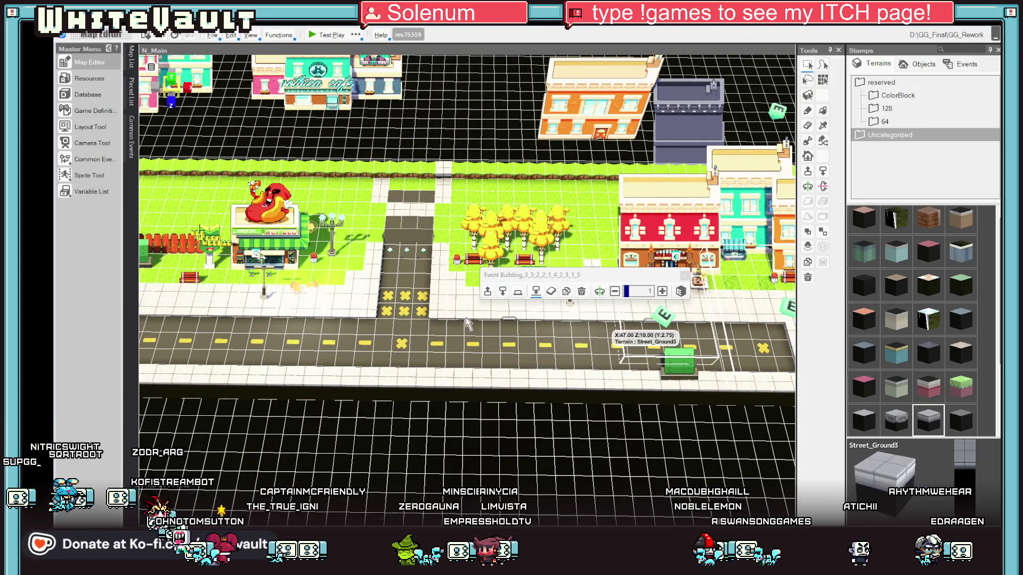
pyautogui.moveTo(639, 355)
pyautogui.mouseDown()
pyautogui.moveTo(480, 389)
pyautogui.moveTo(468, 354)
pyautogui.moveTo(418, 332)
pyautogui.moveTo(413, 341)
pyautogui.moveTo(392, 324)
pyautogui.moveTo(453, 317)
pyautogui.moveTo(437, 309)
pyautogui.mouseUp()
pyautogui.moveTo(570, 274)
pyautogui.mouseDown()
pyautogui.moveTo(620, 159)
pyautogui.moveTo(655, 122)
pyautogui.mouseUp()
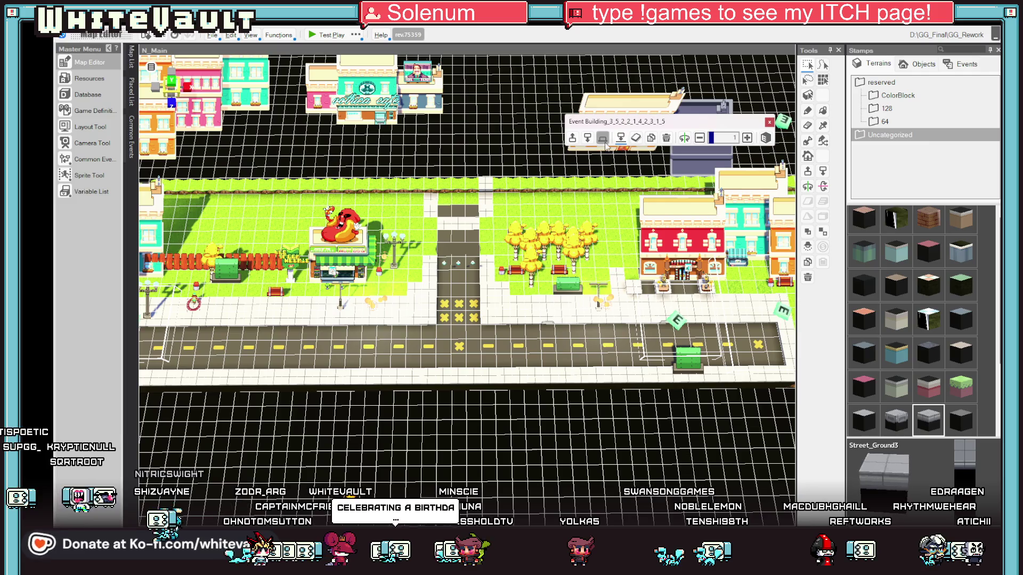
pyautogui.moveTo(494, 256); pyautogui.dragTo(799, 141)
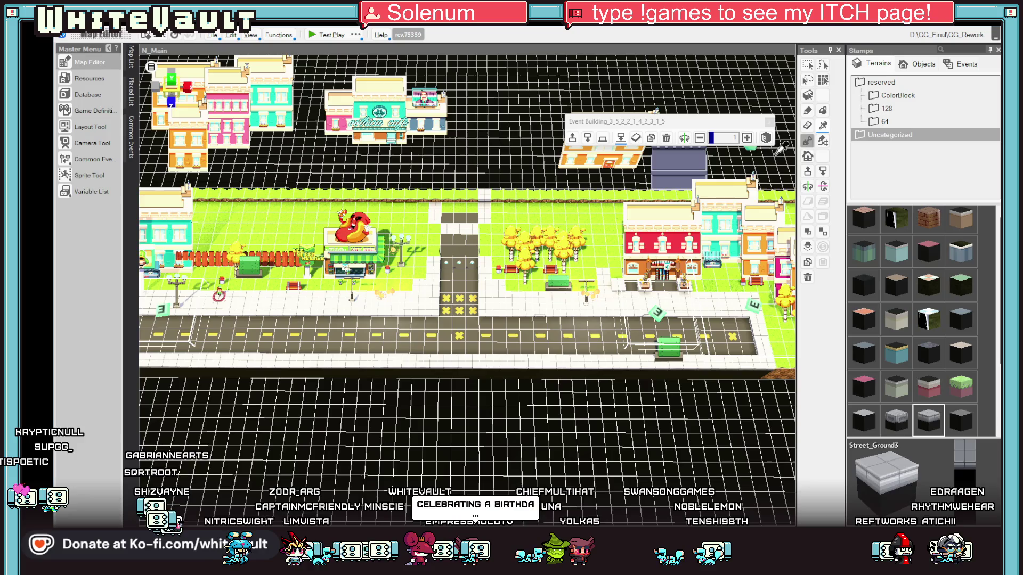
pyautogui.scroll(2, 480, 309)
pyautogui.click(502, 309)
pyautogui.scroll(1, 429, 314)
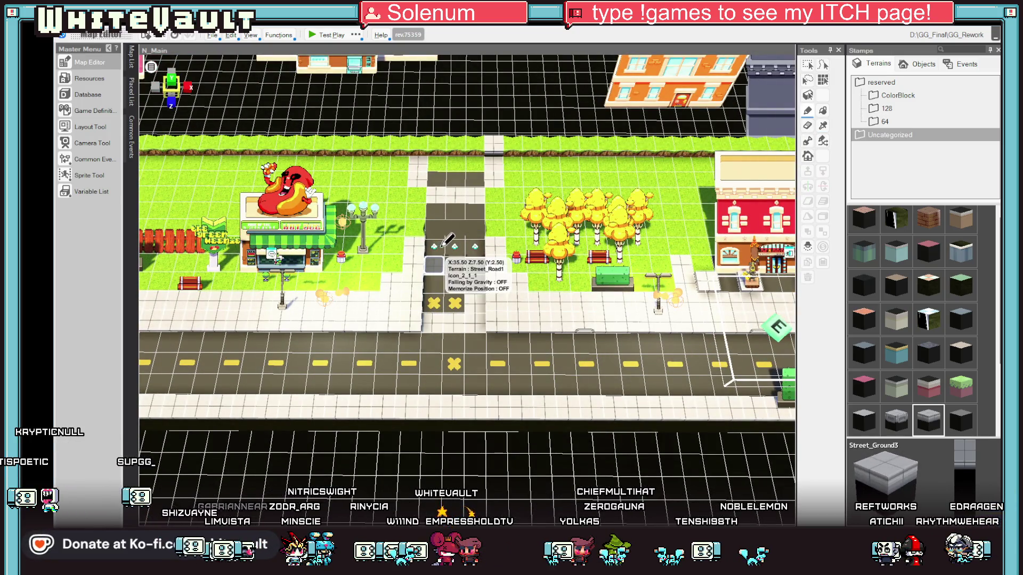
# Repaint the yellow-X crosswalk tiles as street and paint EP1_grass_01 over the path
pyautogui.moveTo(463, 246); pyautogui.dragTo(469, 292)
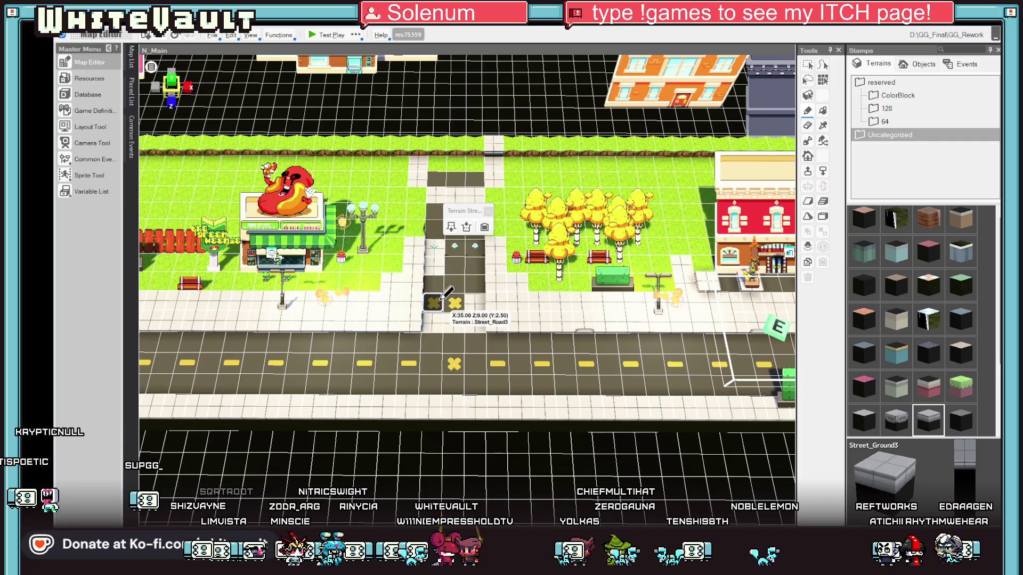
pyautogui.click(476, 282)
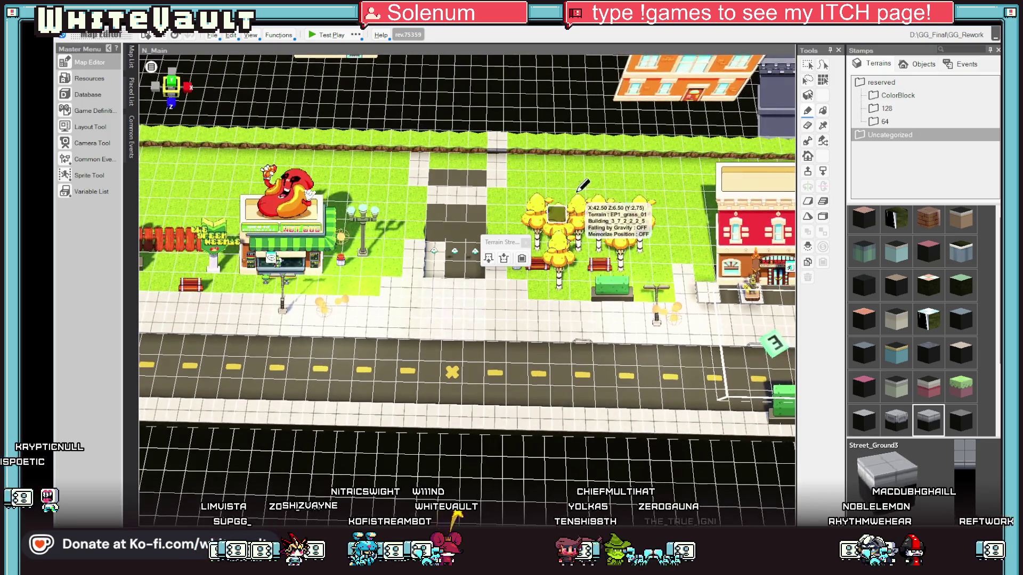
pyautogui.click(886, 108)
pyautogui.click(961, 256)
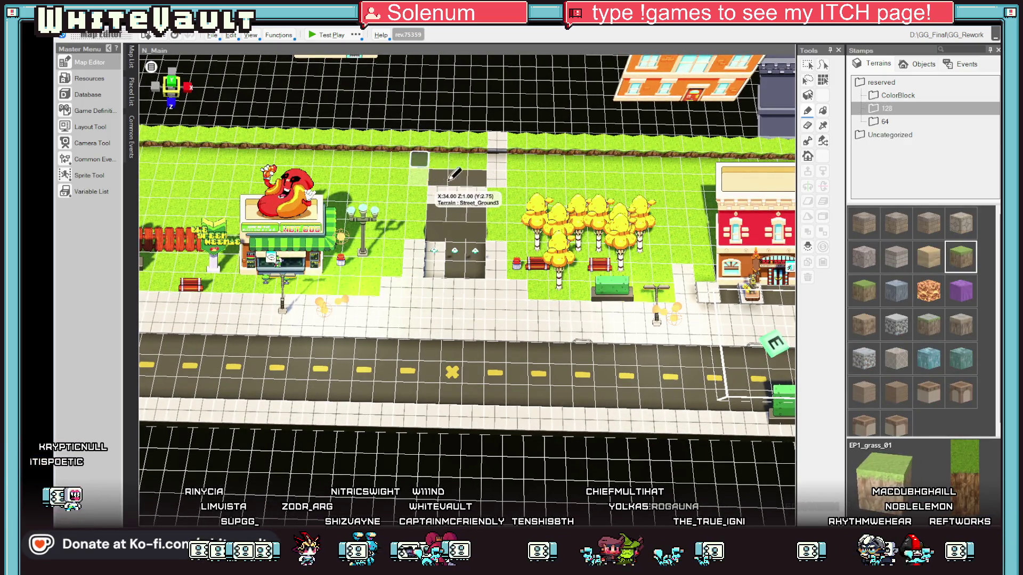
pyautogui.click(423, 176)
pyautogui.click(500, 159)
pyautogui.moveTo(499, 171); pyautogui.dragTo(499, 263)
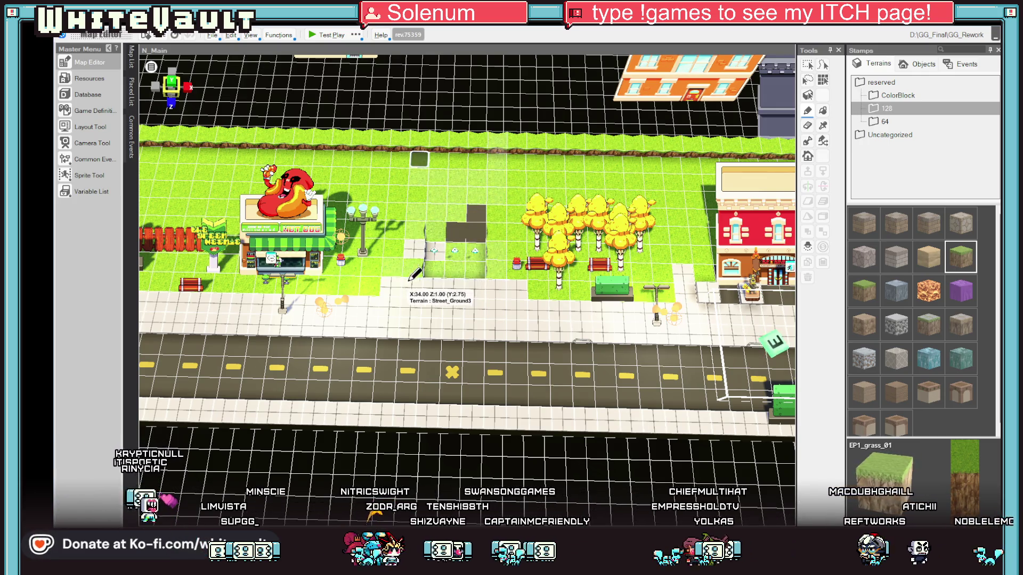
# Paint EP1_grass_01 over the pit and the column to its right
pyautogui.click(420, 245)
pyautogui.click(424, 241)
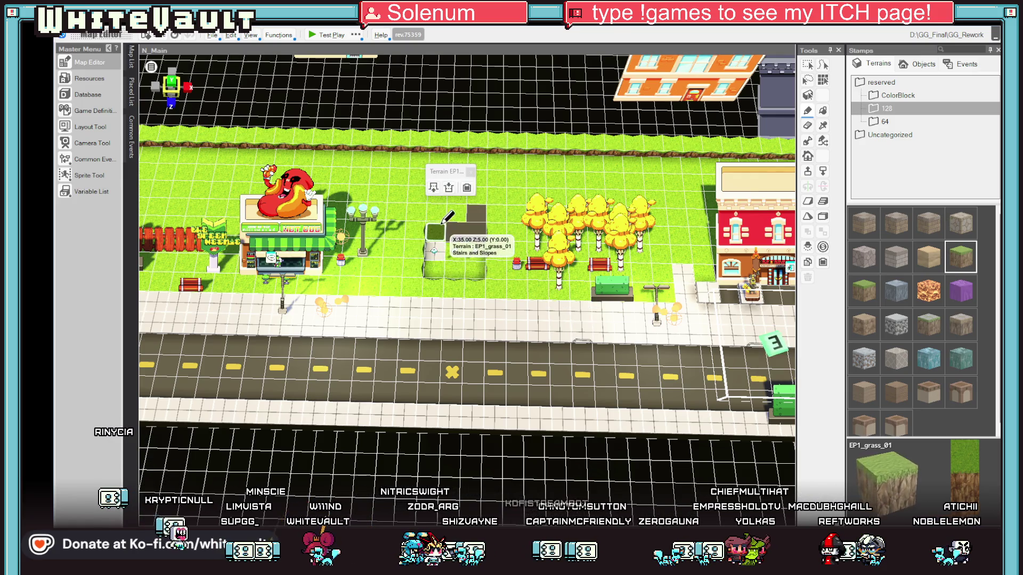
pyautogui.moveTo(457, 220)
pyautogui.mouseDown()
pyautogui.moveTo(474, 213)
pyautogui.moveTo(479, 256)
pyautogui.moveTo(458, 208)
pyautogui.mouseUp()
pyautogui.scroll(1, 549, 279)
pyautogui.moveTo(553, 274)
pyautogui.mouseDown()
pyautogui.moveTo(498, 218)
pyautogui.moveTo(495, 262)
pyautogui.mouseUp()
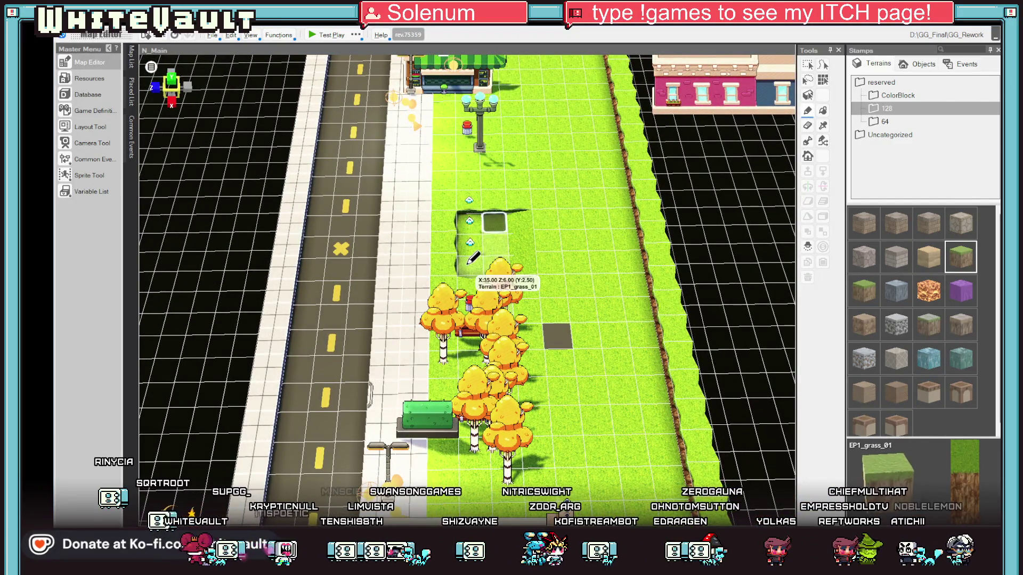
pyautogui.moveTo(471, 219); pyautogui.dragTo(472, 264)
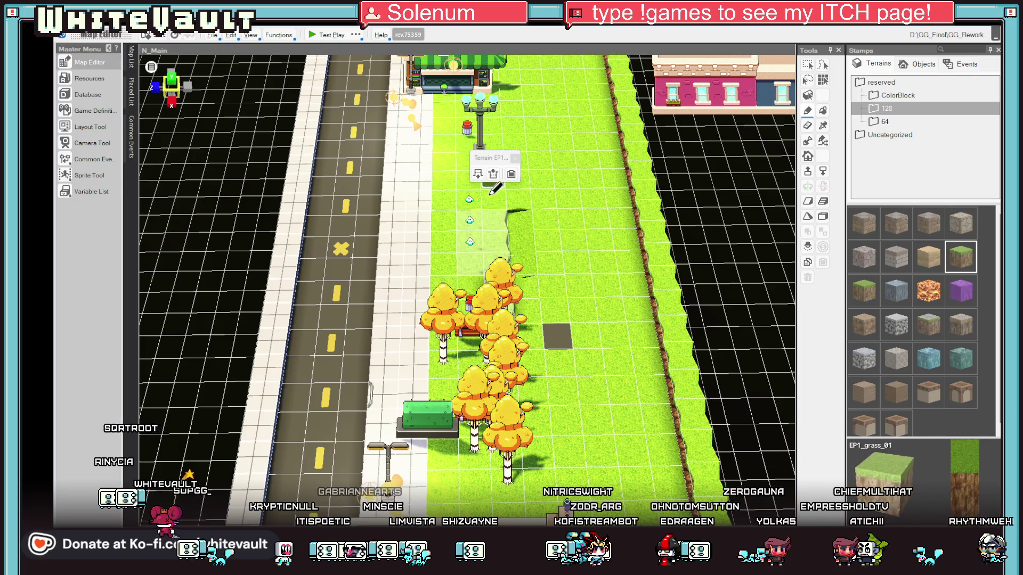
pyautogui.moveTo(522, 215); pyautogui.dragTo(530, 316)
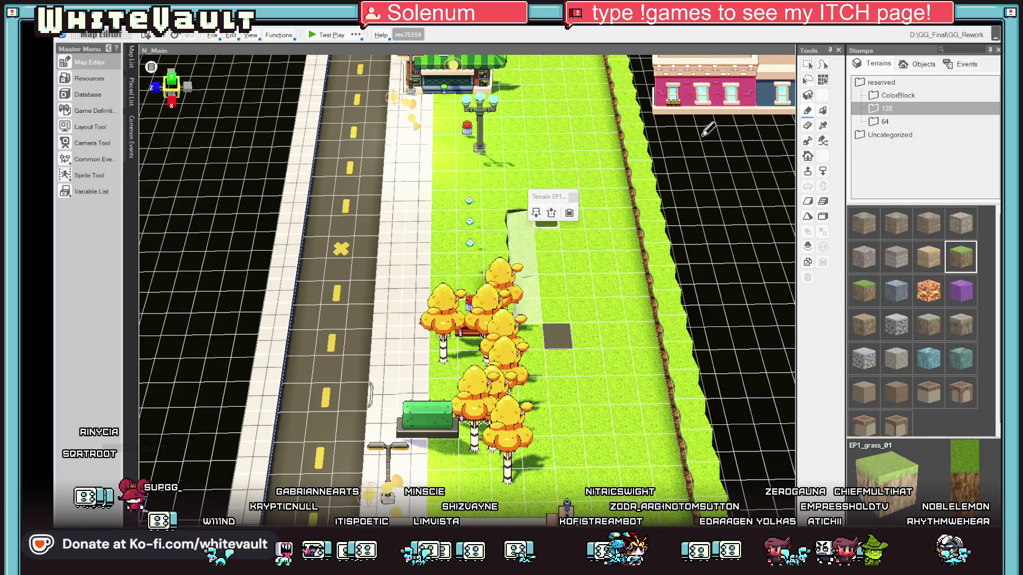
# Delete the stray slope piece and fill the pit by the trees back in with grass
pyautogui.click(529, 256)
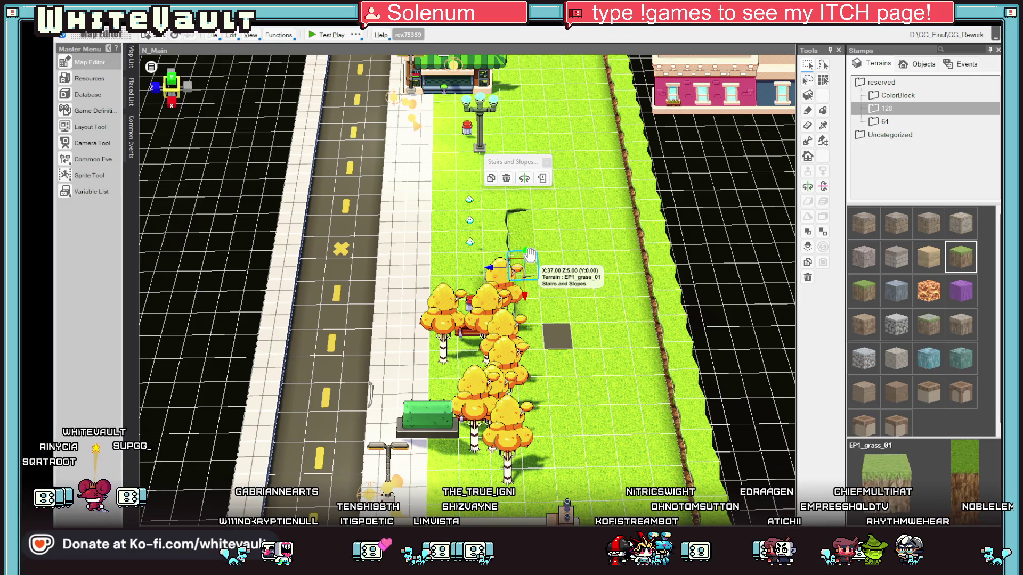
pyautogui.press('Delete')
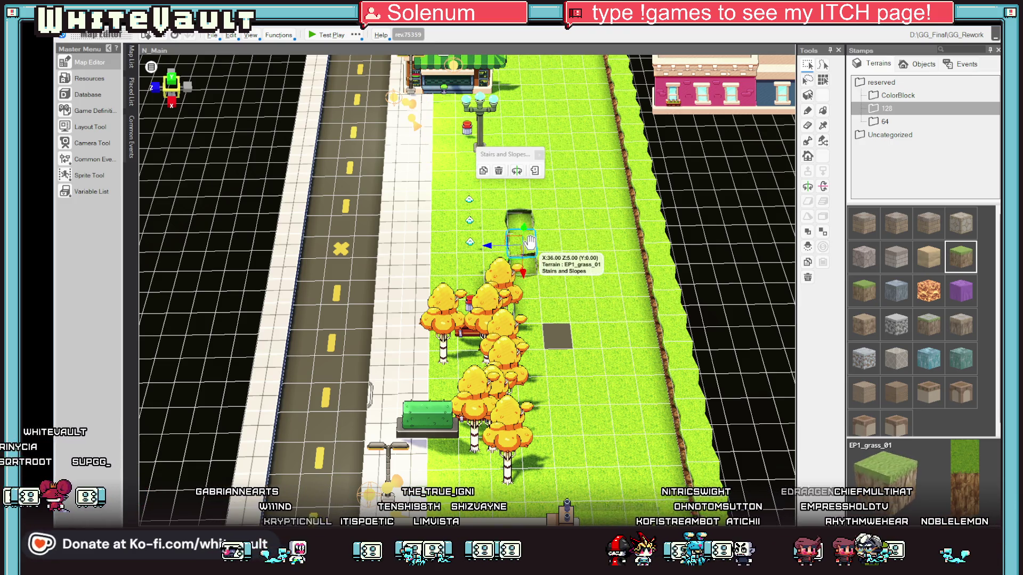
pyautogui.moveTo(528, 228)
pyautogui.mouseDown()
pyautogui.moveTo(529, 267)
pyautogui.moveTo(528, 241)
pyautogui.mouseUp()
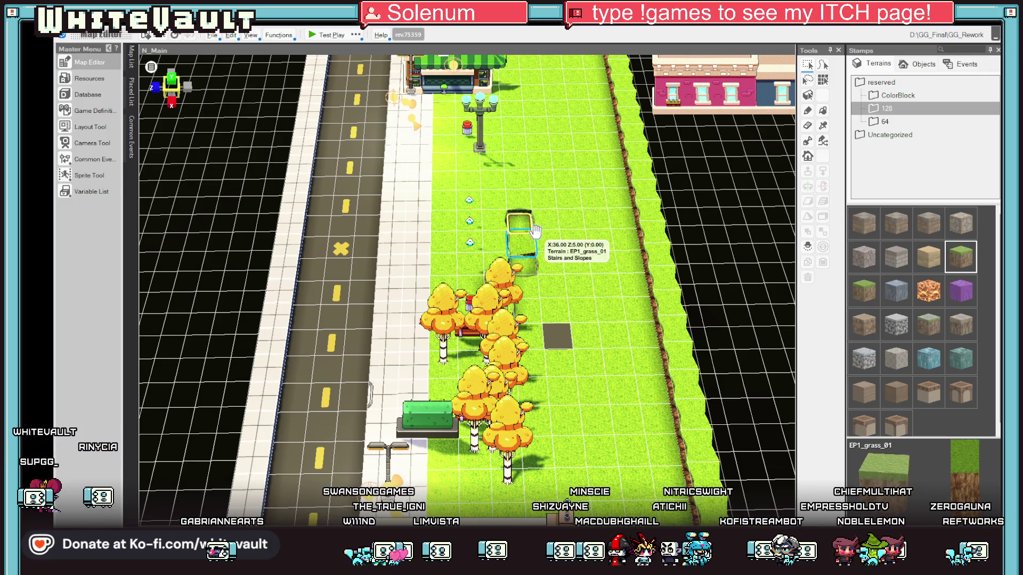
pyautogui.click(527, 245)
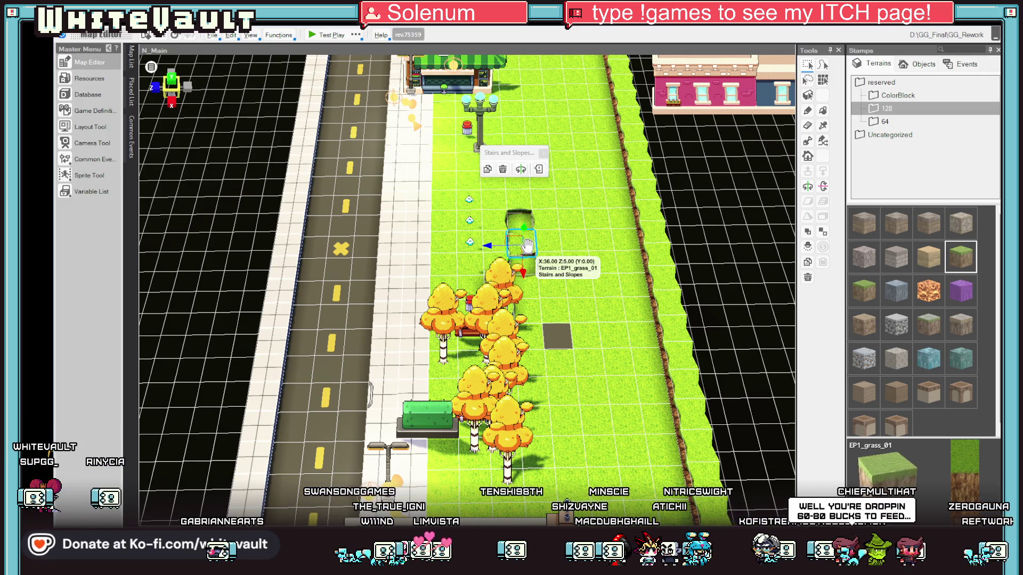
pyautogui.click(502, 169)
pyautogui.click(545, 223)
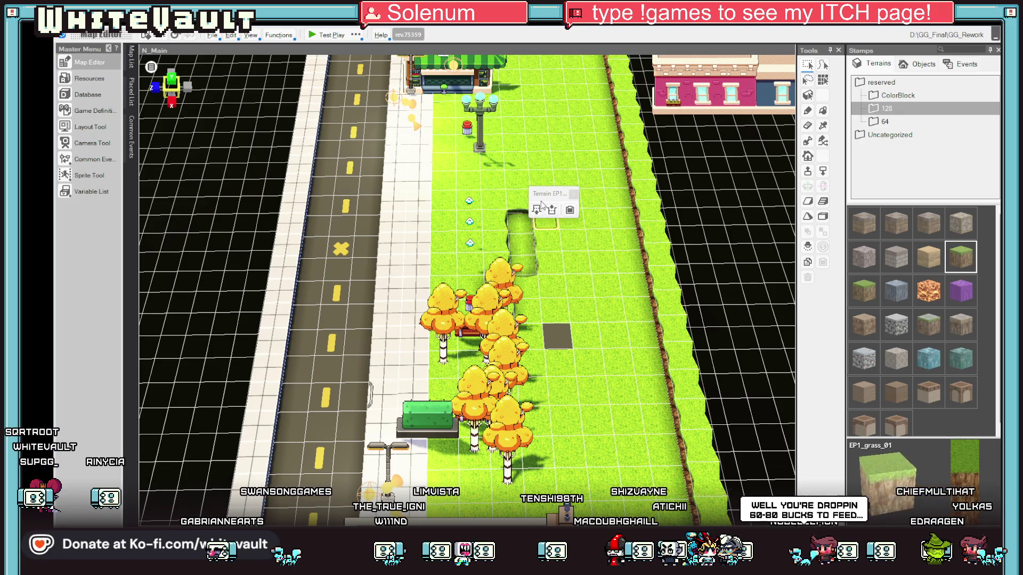
pyautogui.click(537, 210)
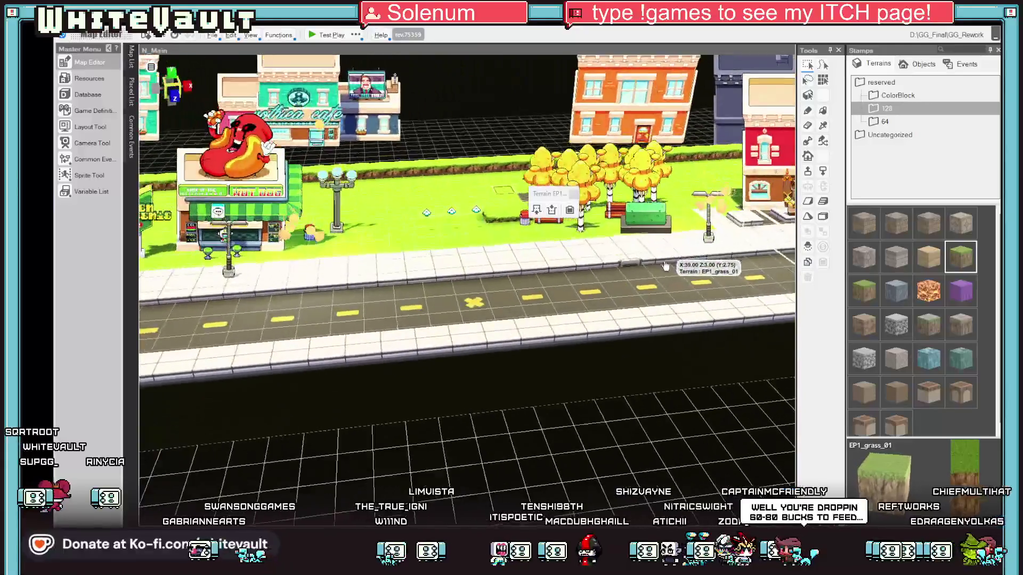
pyautogui.scroll(-5, 658, 267)
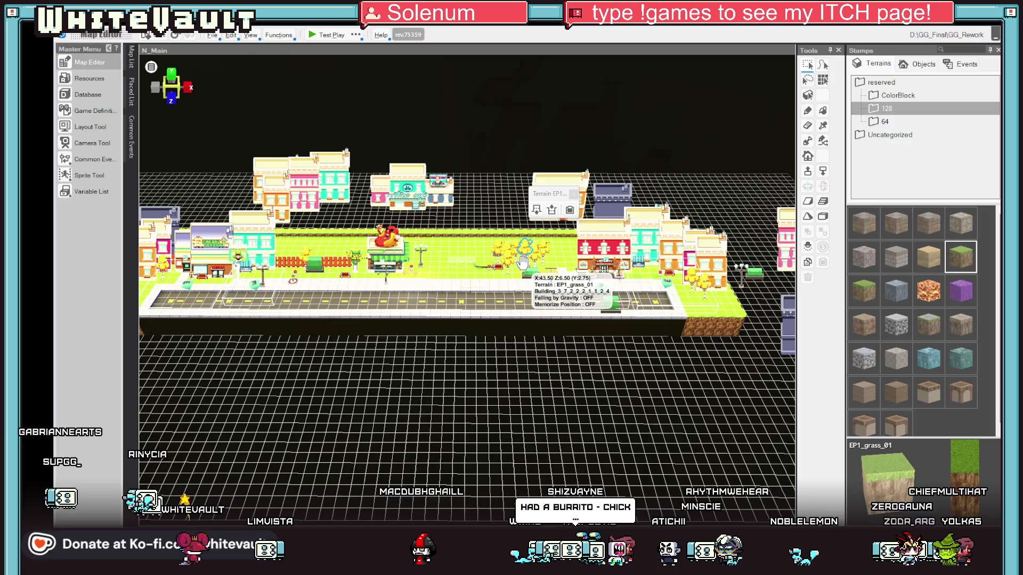
pyautogui.scroll(5, 453, 266)
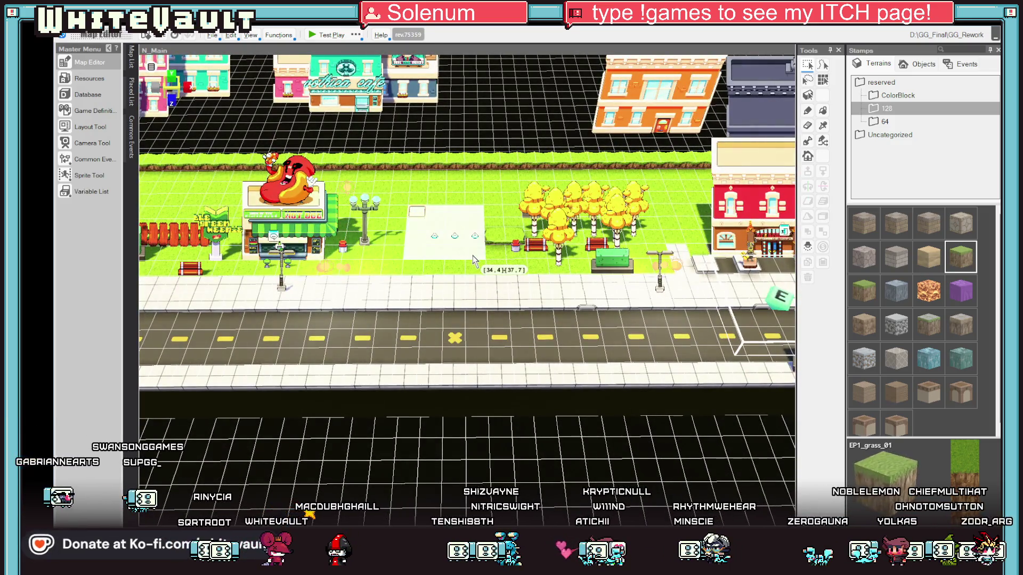
pyautogui.click(459, 254)
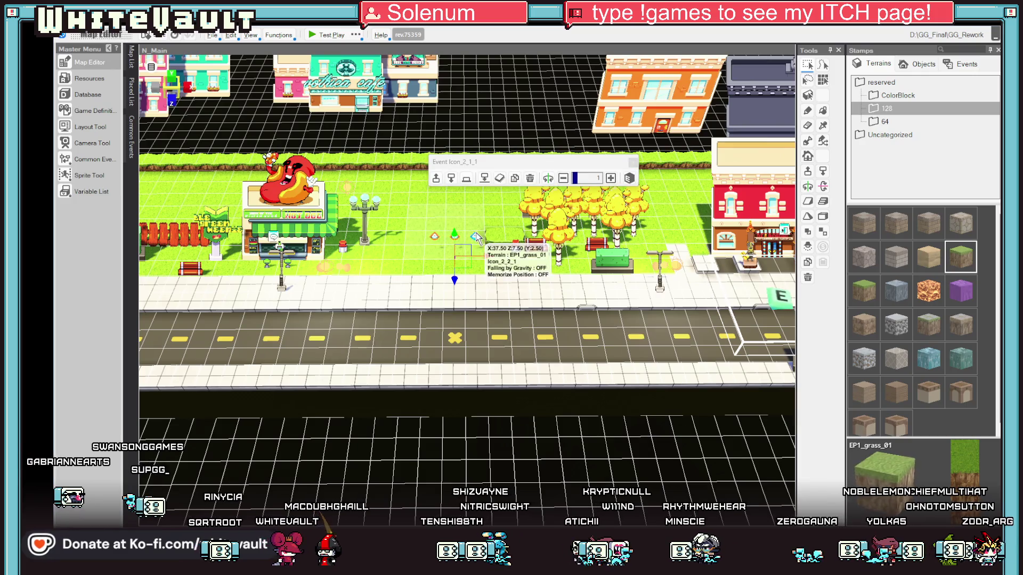
pyautogui.click(368, 207)
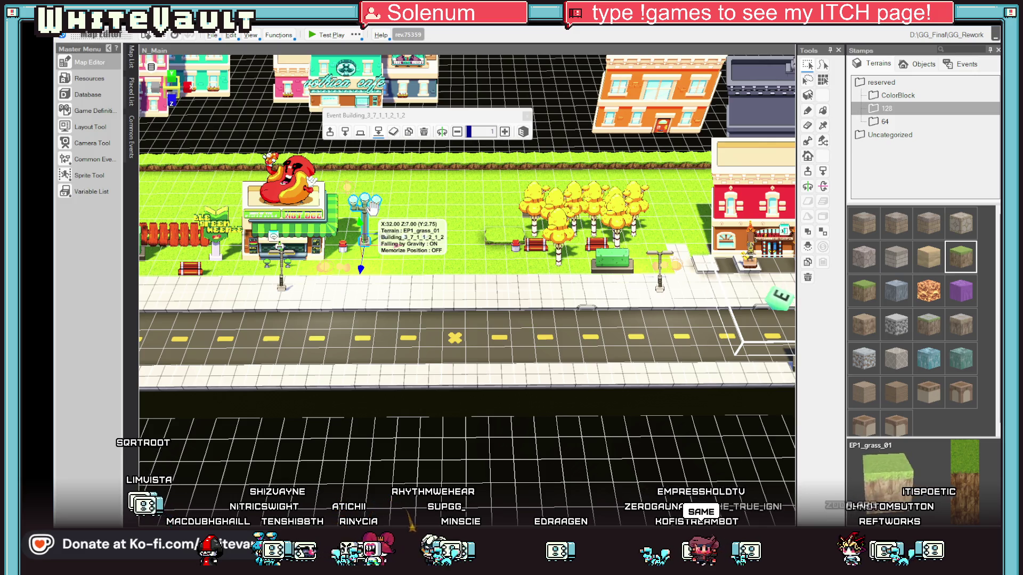
pyautogui.moveTo(475, 296)
pyautogui.mouseDown()
pyautogui.moveTo(511, 293)
pyautogui.moveTo(377, 301)
pyautogui.moveTo(475, 295)
pyautogui.mouseUp()
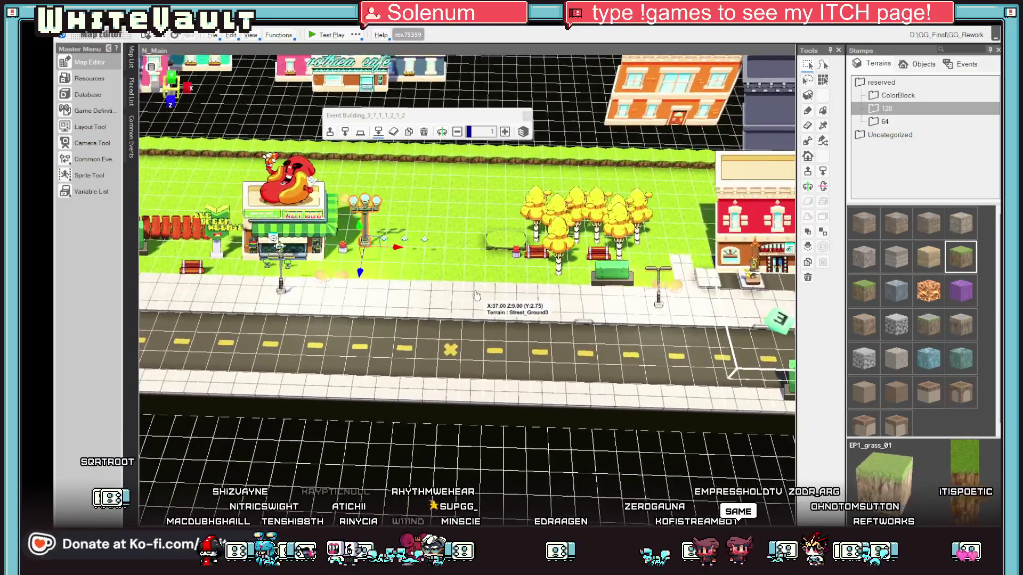
pyautogui.press('a')
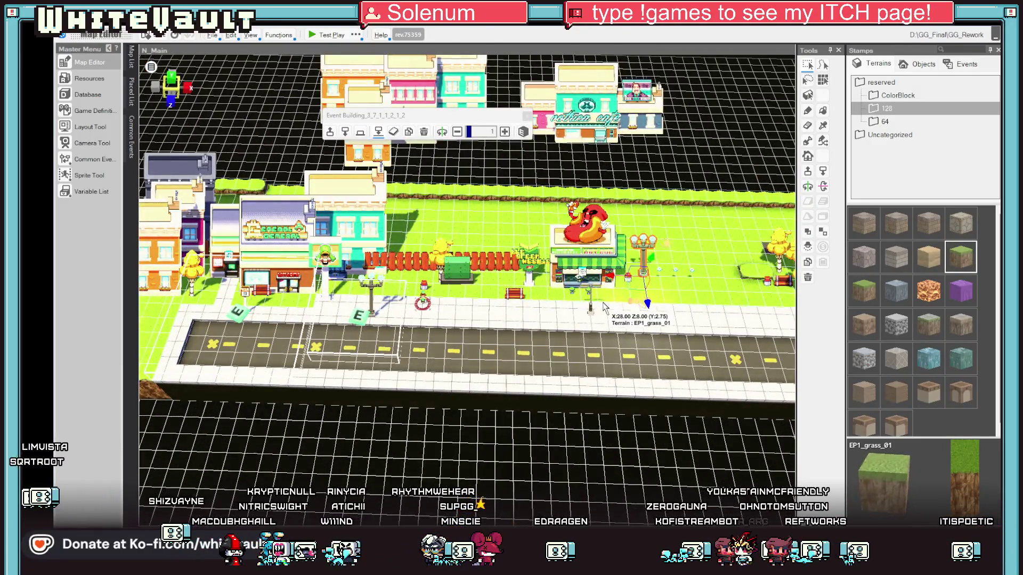
pyautogui.rightClick(603, 303)
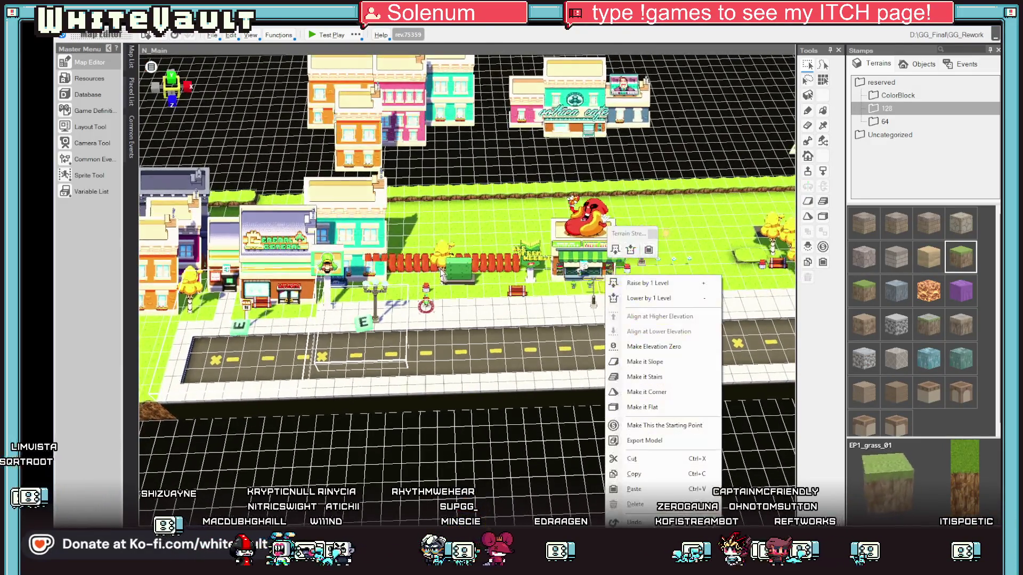
pyautogui.click(411, 266)
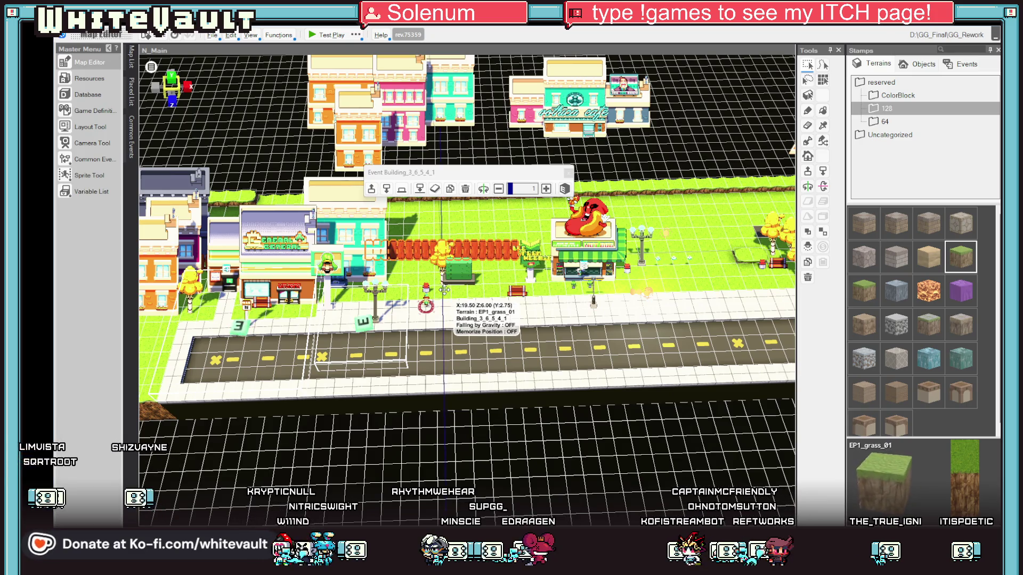
# Move the red fence event over to the hot dog stand
pyautogui.click(606, 288)
pyautogui.scroll(-1, 607, 289)
pyautogui.moveTo(606, 286)
pyautogui.mouseDown()
pyautogui.moveTo(590, 296)
pyautogui.moveTo(655, 332)
pyautogui.mouseUp()
pyautogui.scroll(3, 658, 320)
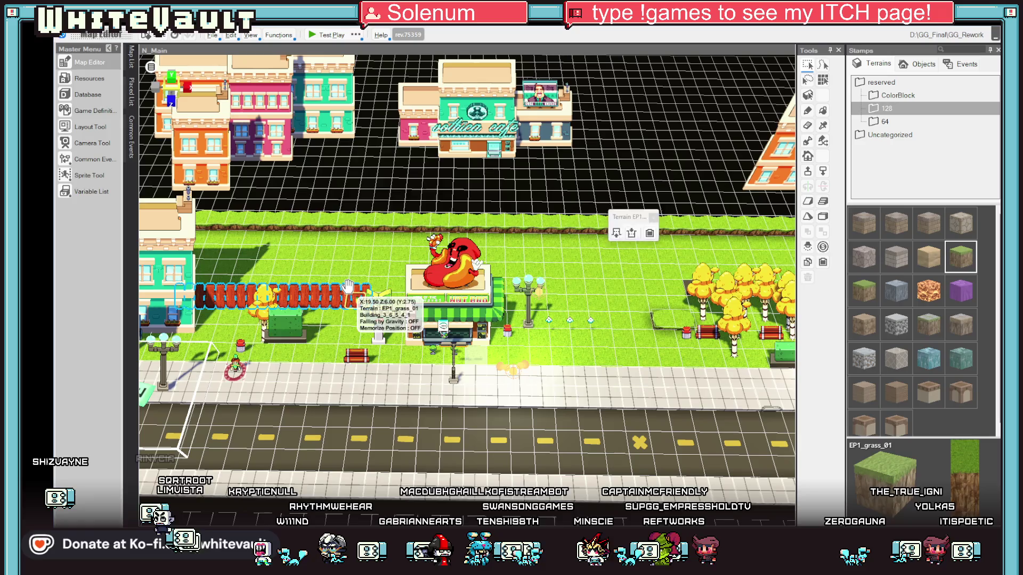
pyautogui.click(347, 286)
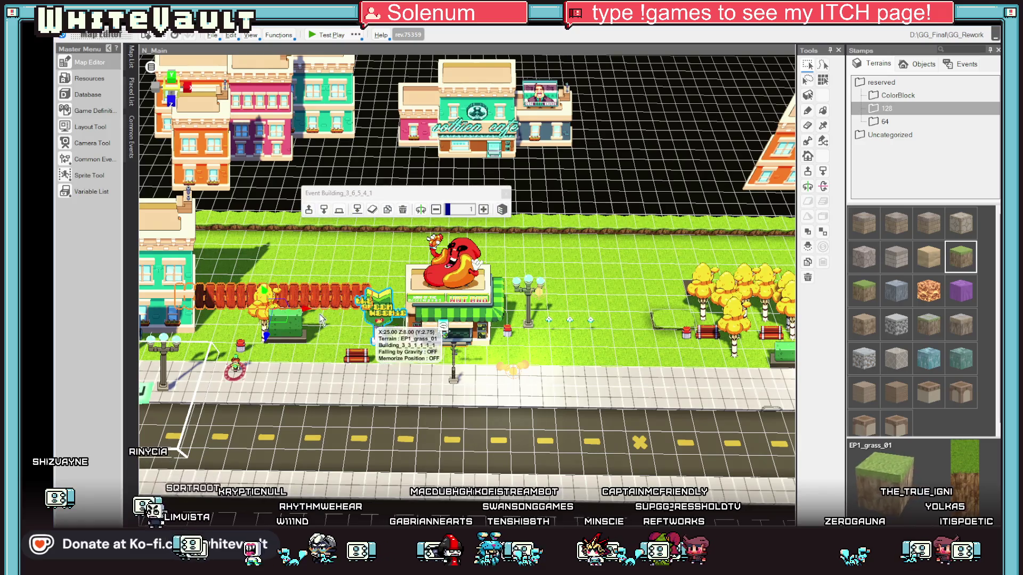
pyautogui.moveTo(352, 309); pyautogui.dragTo(720, 337)
pyautogui.scroll(1, 543, 327)
# Shift the street lamp to the right and reselect the fence and sign event
pyautogui.click(542, 327)
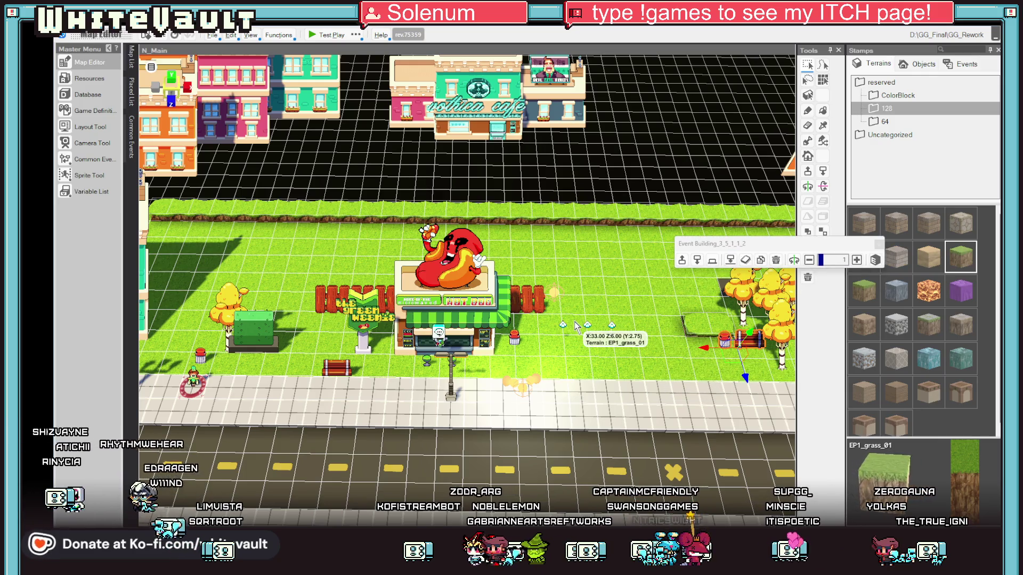
pyautogui.hotkey('ctrl', 'v')
pyautogui.scroll(2, 615, 372)
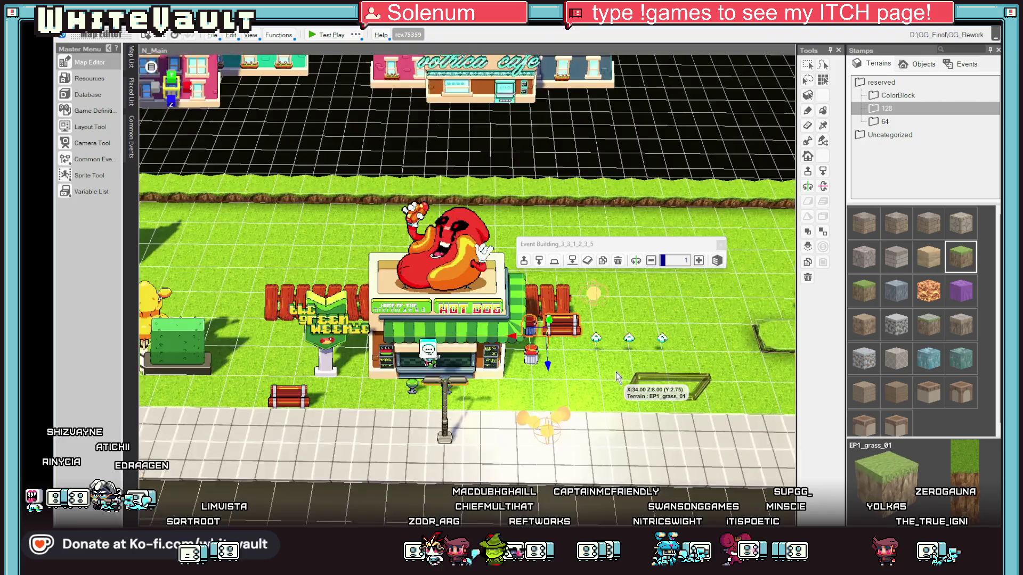
pyautogui.moveTo(616, 372); pyautogui.dragTo(742, 144)
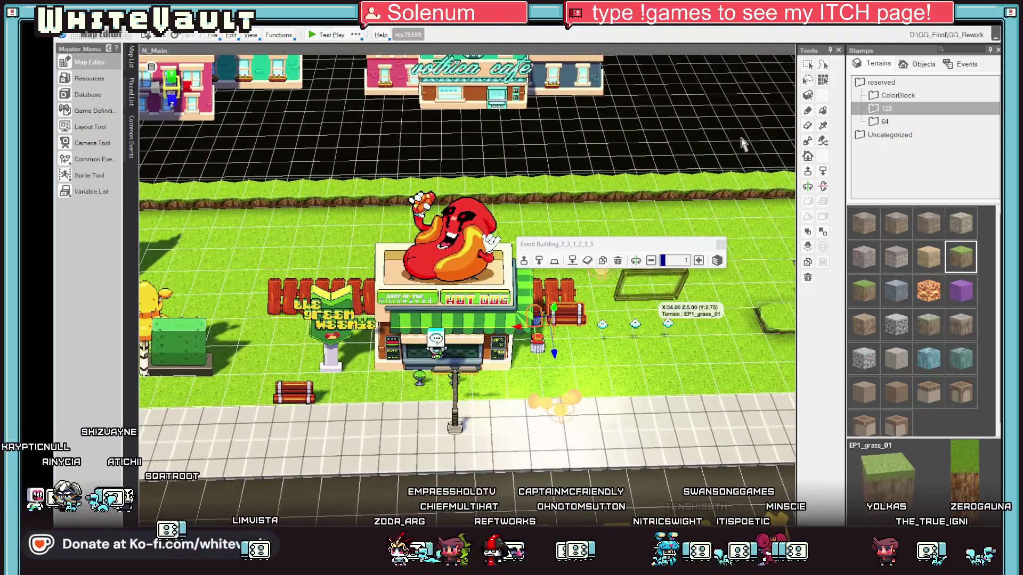
pyautogui.click(568, 289)
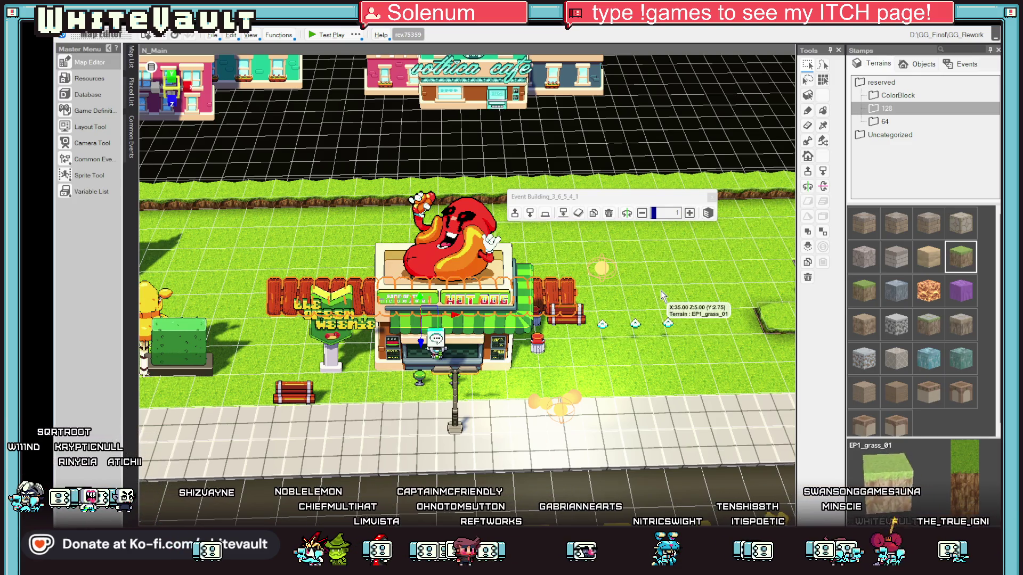
pyautogui.moveTo(662, 296); pyautogui.dragTo(660, 281)
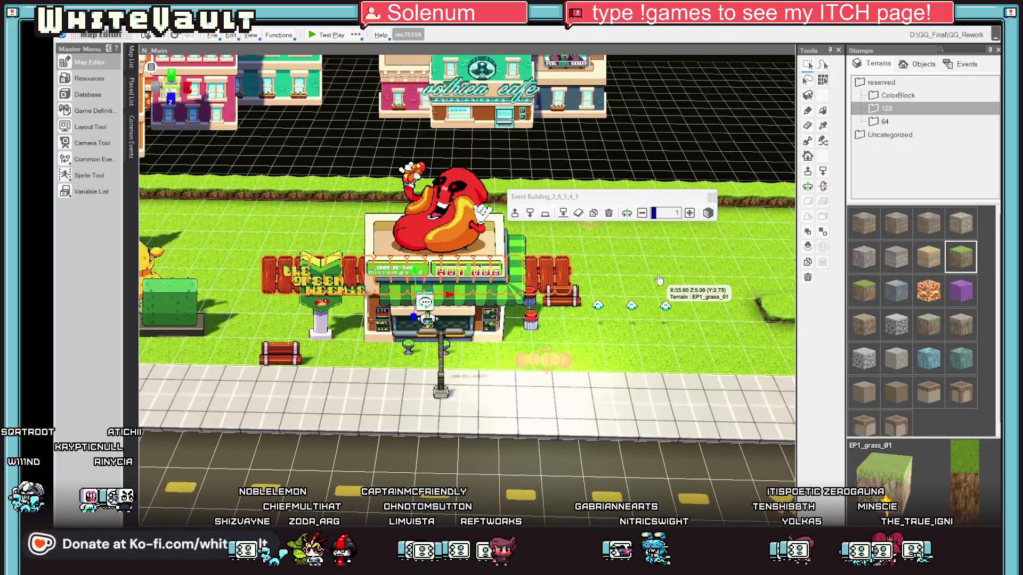
pyautogui.scroll(-5, 658, 283)
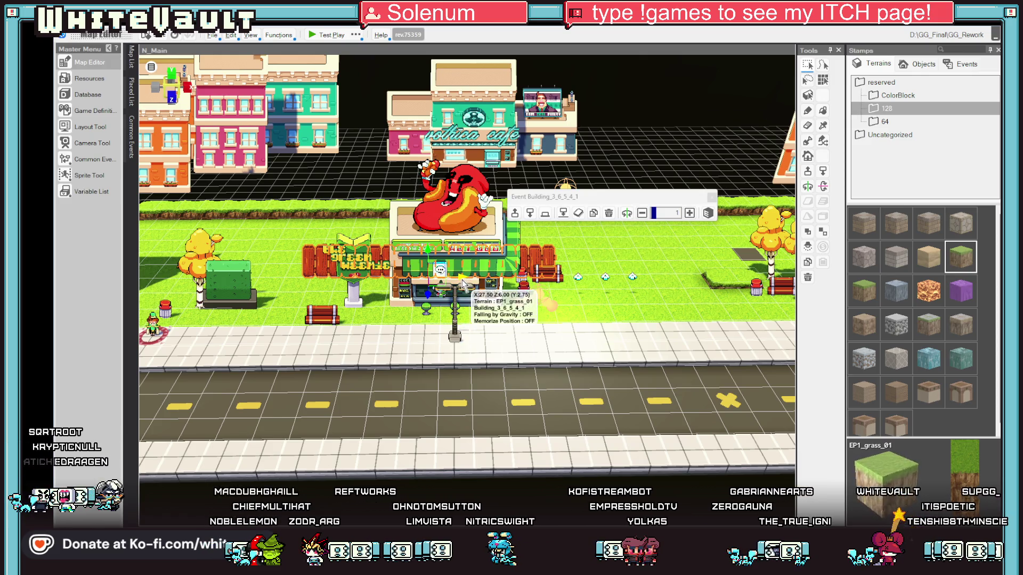
# Check the hot dog shop, its two local lights and the street lamp, then clear the selection
pyautogui.click(481, 276)
pyautogui.scroll(-3, 586, 299)
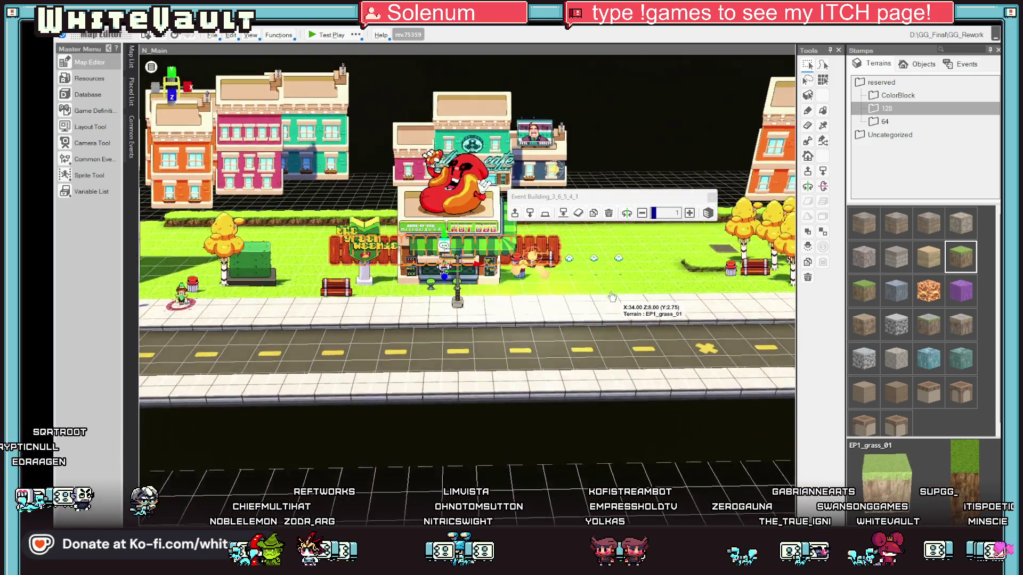
pyautogui.click(522, 261)
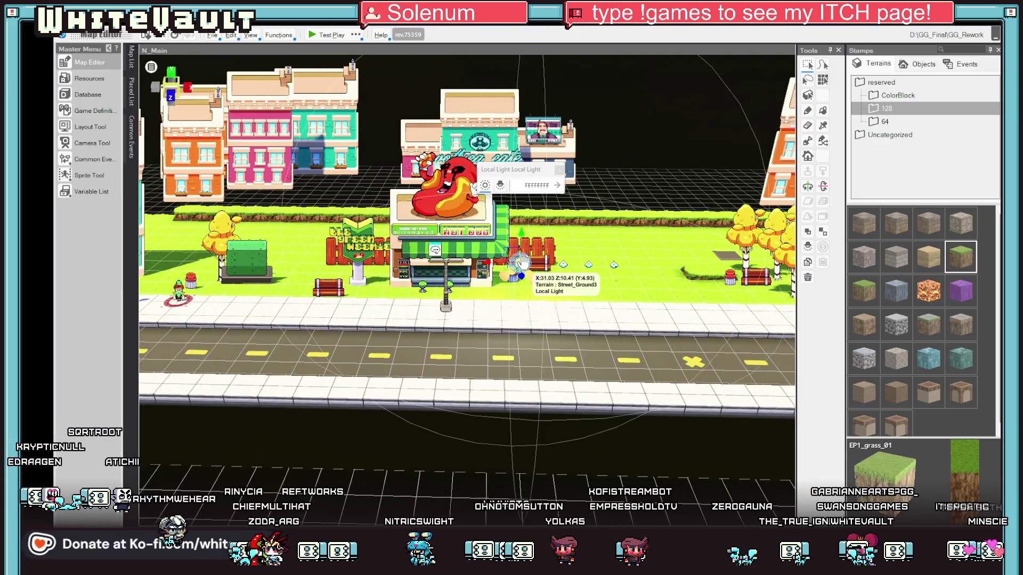
pyautogui.click(555, 294)
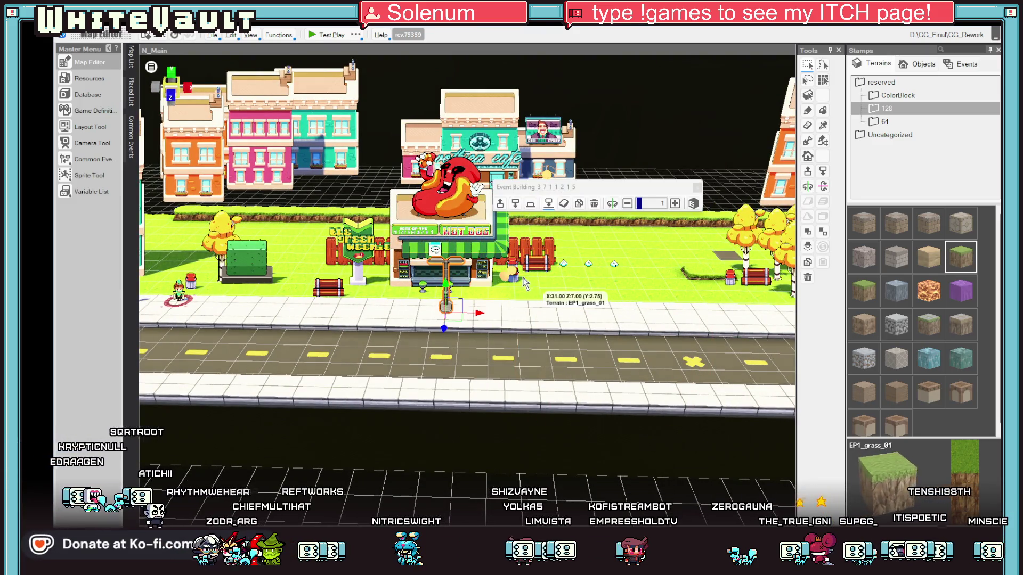
pyautogui.click(459, 292)
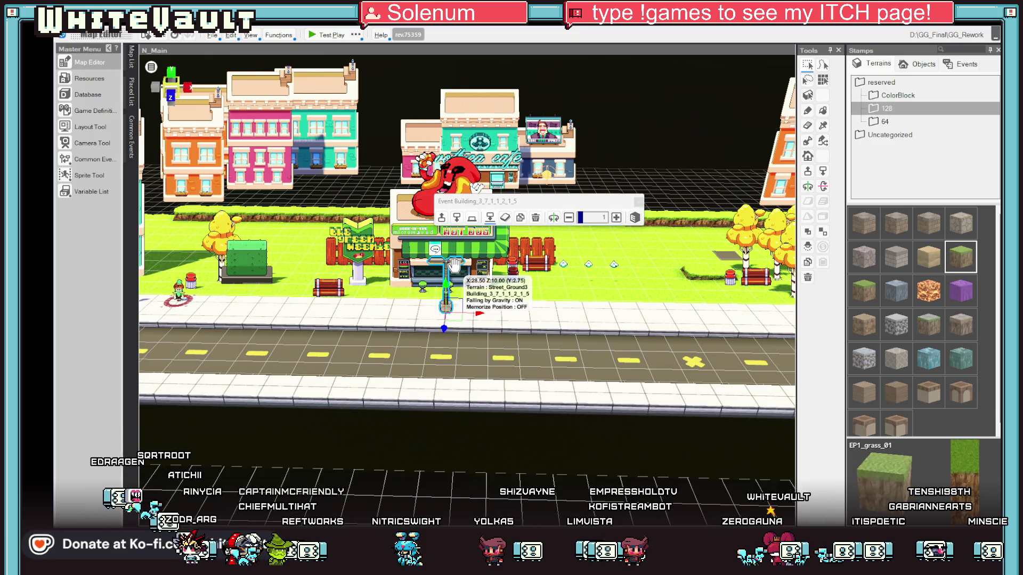
pyautogui.press('Escape')
pyautogui.scroll(2, 592, 337)
pyautogui.scroll(2, 592, 337)
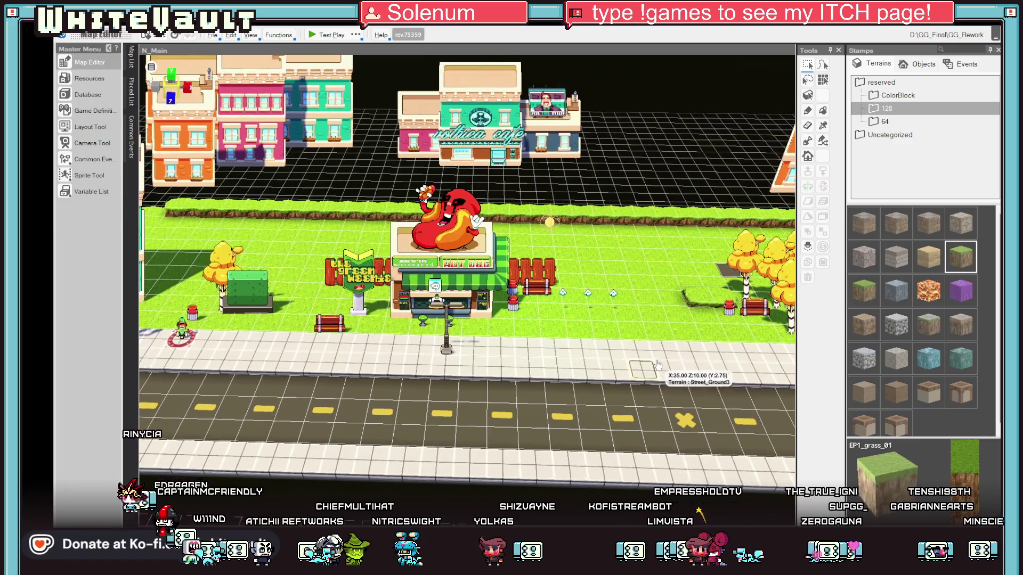
# Move the event marker right of the shop two tiles to the right
pyautogui.click(560, 295)
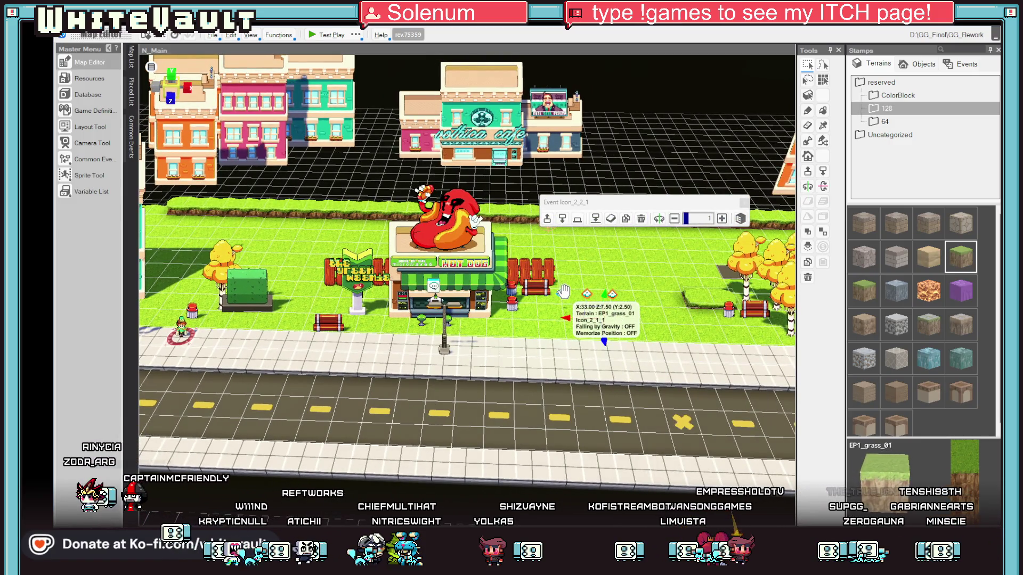
pyautogui.moveTo(563, 292); pyautogui.dragTo(575, 331)
pyautogui.scroll(-2, 580, 316)
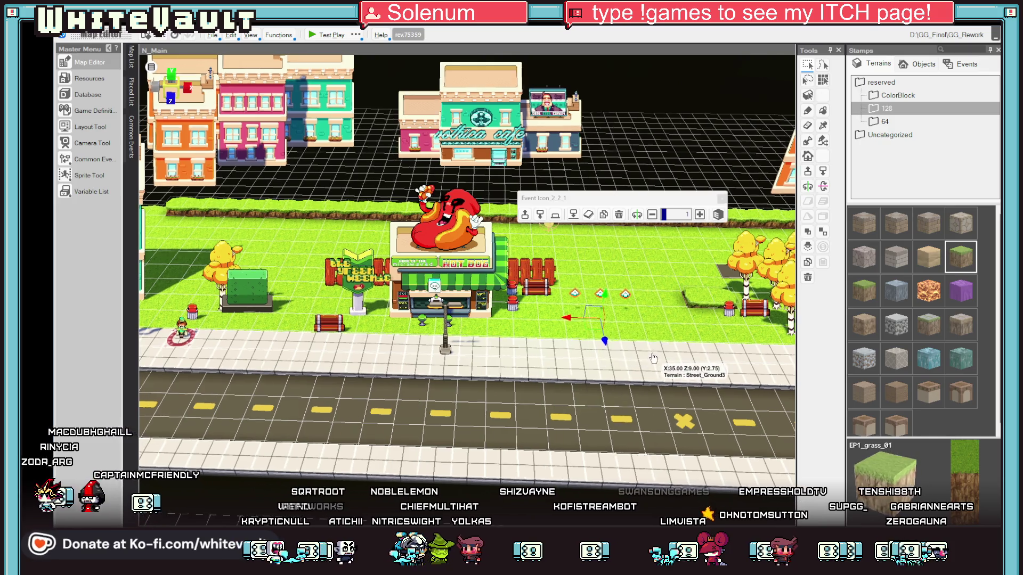
pyautogui.click(573, 279)
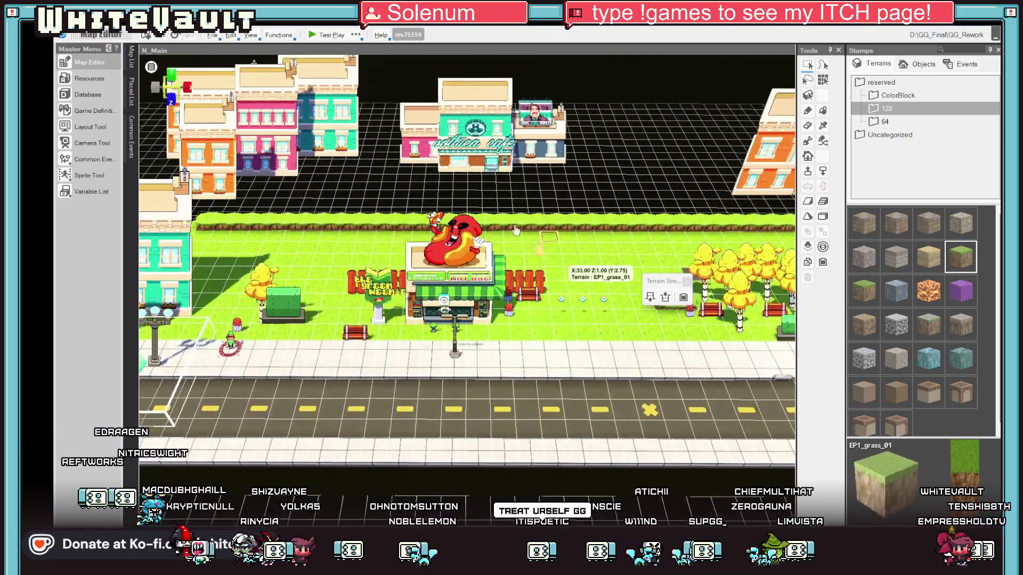
# Move the green bush on the grass to the street edge
pyautogui.click(256, 117)
pyautogui.click(308, 299)
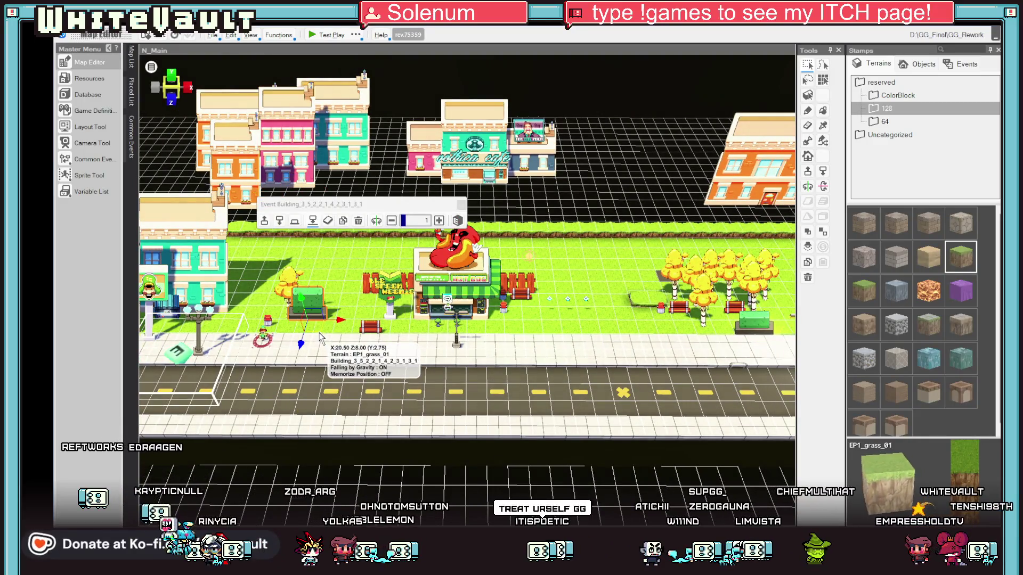
pyautogui.moveTo(337, 326)
pyautogui.mouseDown()
pyautogui.moveTo(287, 388)
pyautogui.moveTo(293, 352)
pyautogui.moveTo(296, 404)
pyautogui.mouseUp()
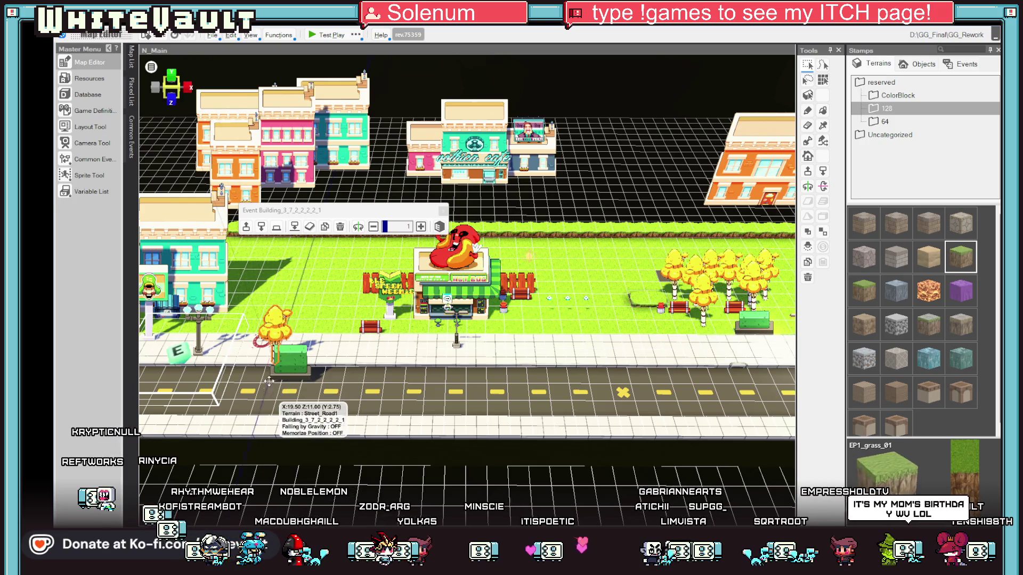
# Slide the cafe building right and forward behind the hot dog stand, undoing one misplaced move
pyautogui.click(431, 145)
pyautogui.moveTo(431, 145)
pyautogui.mouseDown()
pyautogui.moveTo(517, 164)
pyautogui.moveTo(515, 177)
pyautogui.mouseUp()
pyautogui.moveTo(544, 254); pyautogui.dragTo(705, 492)
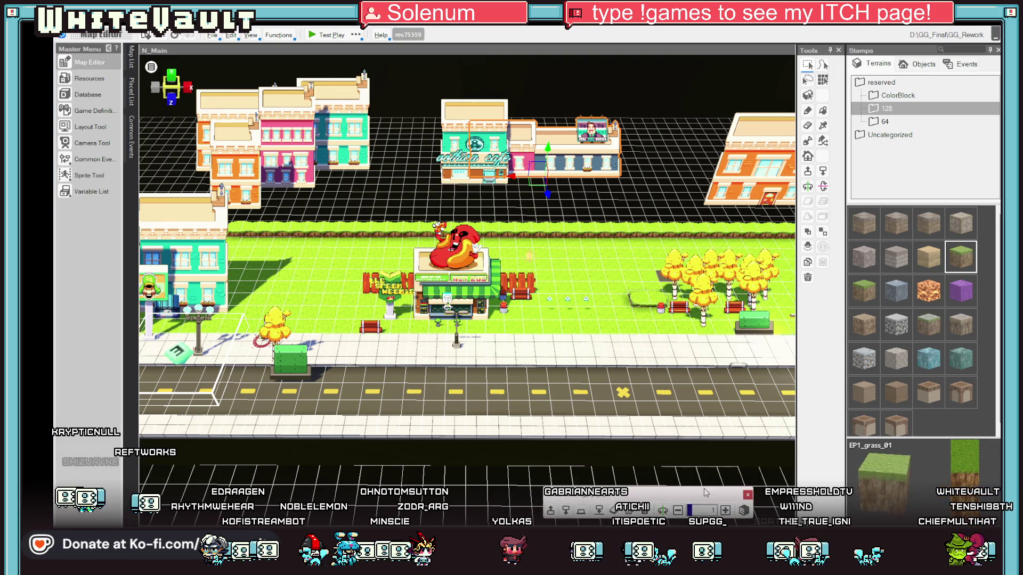
pyautogui.moveTo(548, 193); pyautogui.dragTo(569, 306)
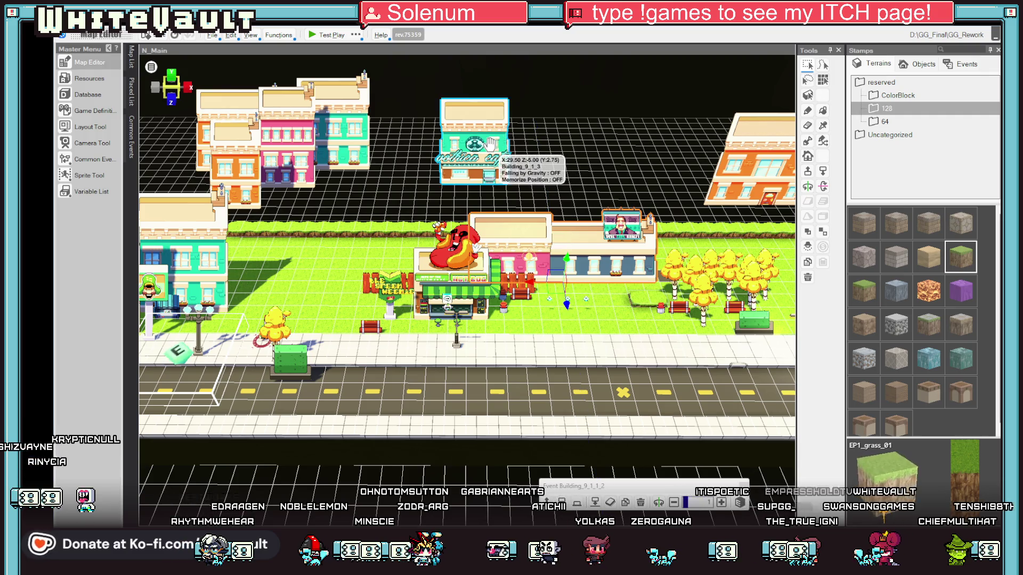
pyautogui.hotkey('ctrl', 'z')
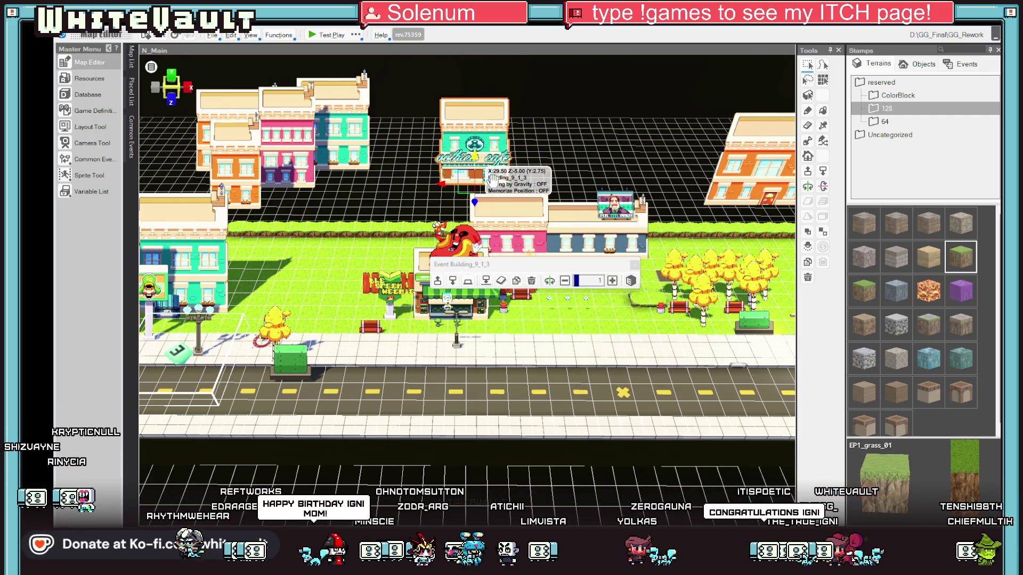
pyautogui.moveTo(449, 195); pyautogui.dragTo(528, 195)
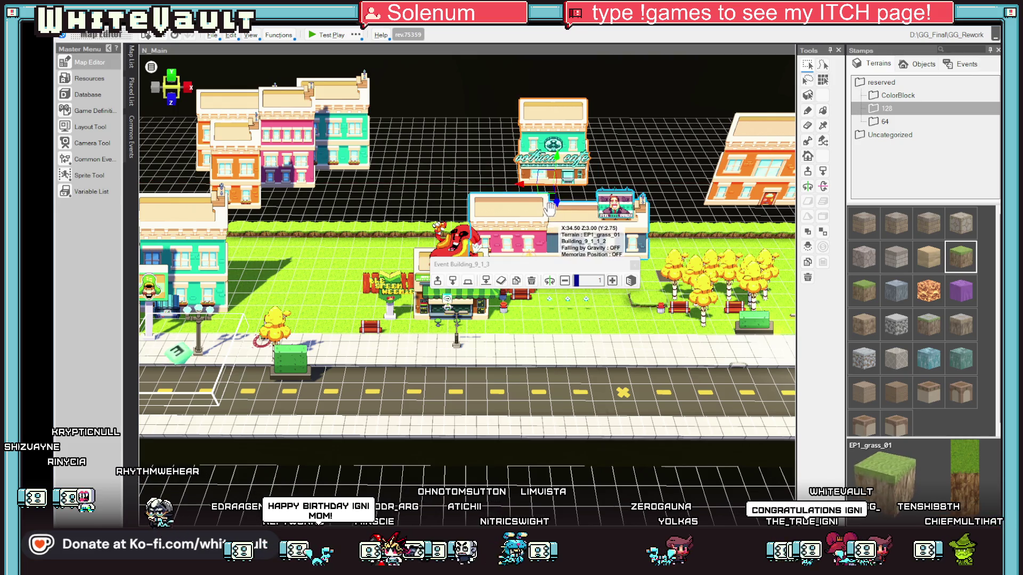
pyautogui.moveTo(566, 249); pyautogui.dragTo(647, 109)
pyautogui.click(569, 242)
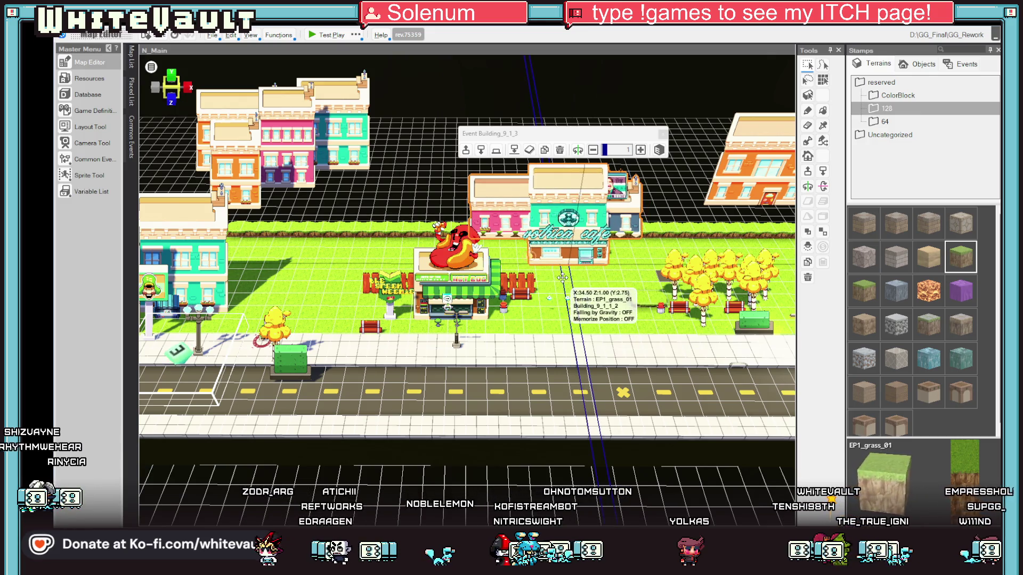
pyautogui.click(558, 275)
pyautogui.click(369, 134)
# Move the pink and teal buildings forward to the street's left front row
pyautogui.scroll(-5, 564, 308)
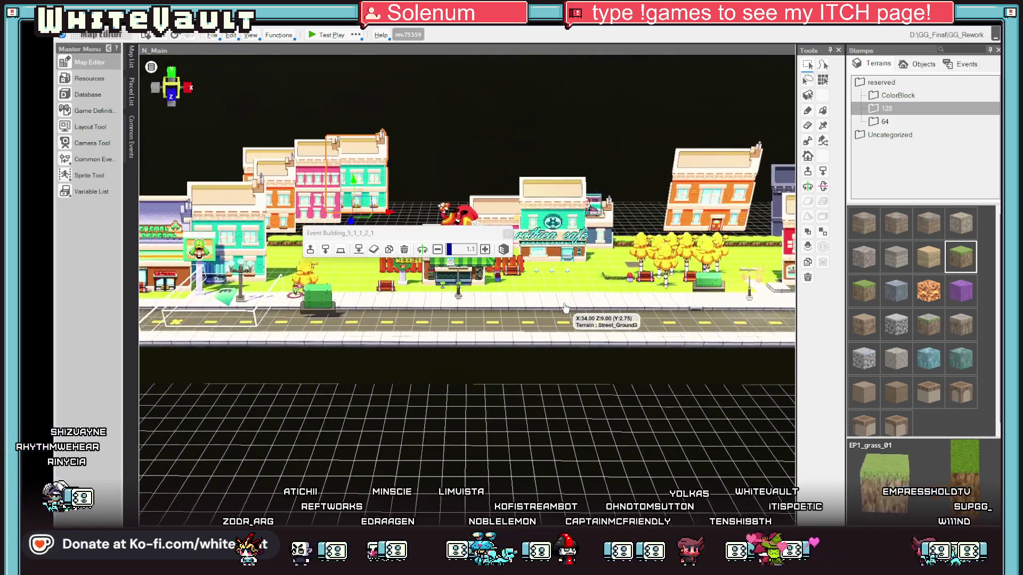
pyautogui.scroll(3, 565, 308)
pyautogui.click(693, 203)
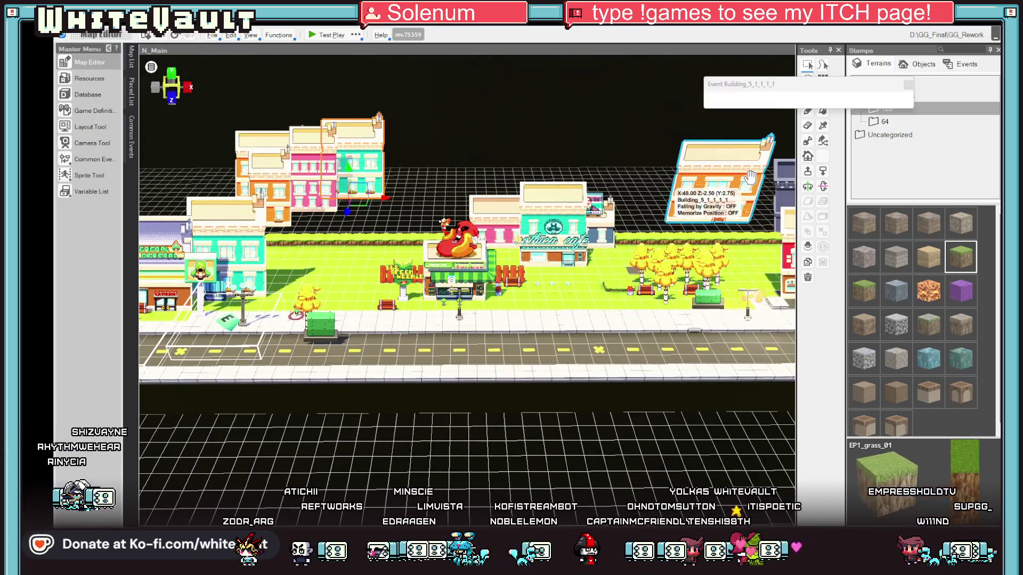
pyautogui.press('Left')
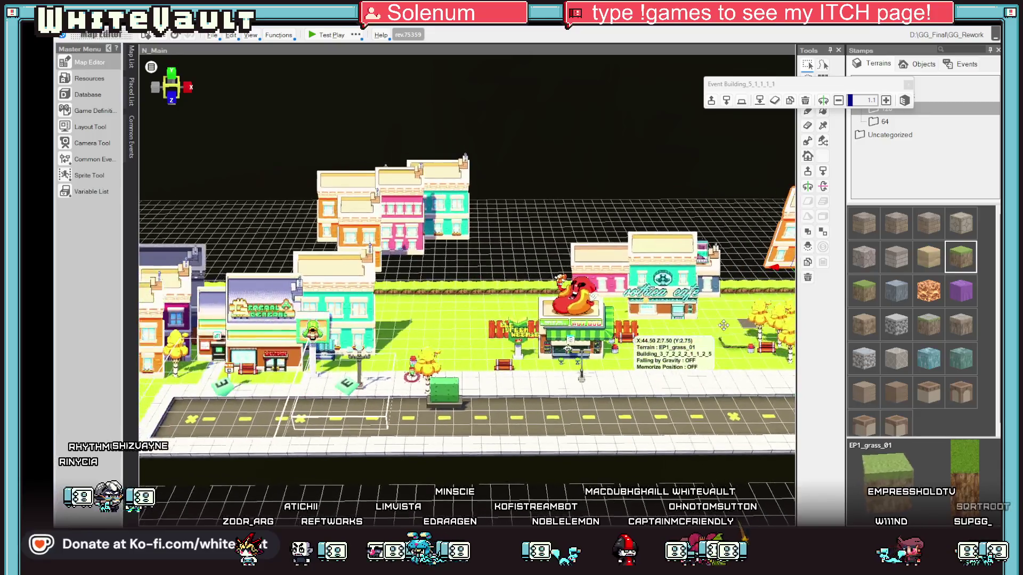
pyautogui.click(410, 223)
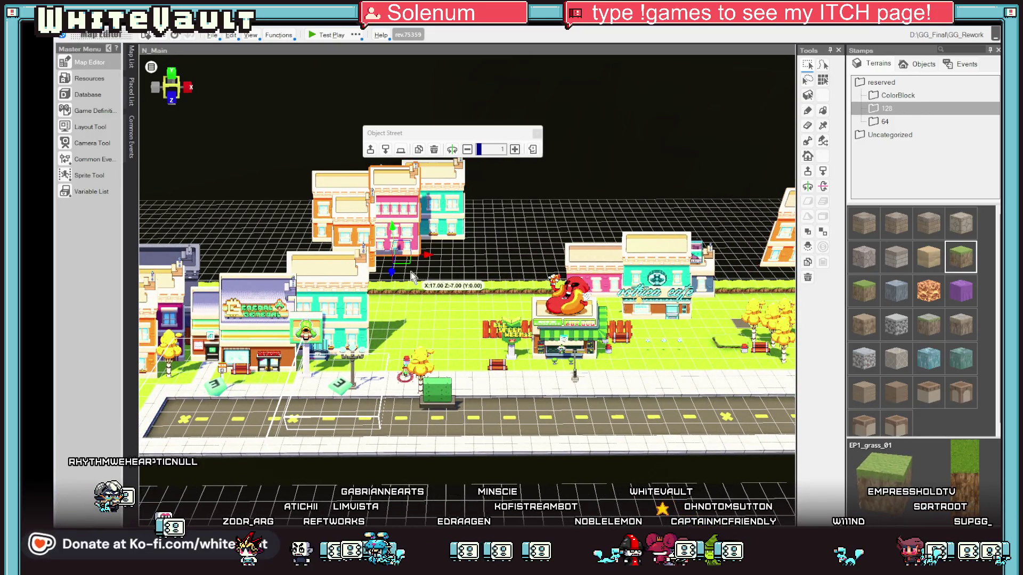
pyautogui.moveTo(417, 283)
pyautogui.mouseDown()
pyautogui.moveTo(386, 407)
pyautogui.moveTo(424, 376)
pyautogui.moveTo(411, 375)
pyautogui.mouseUp()
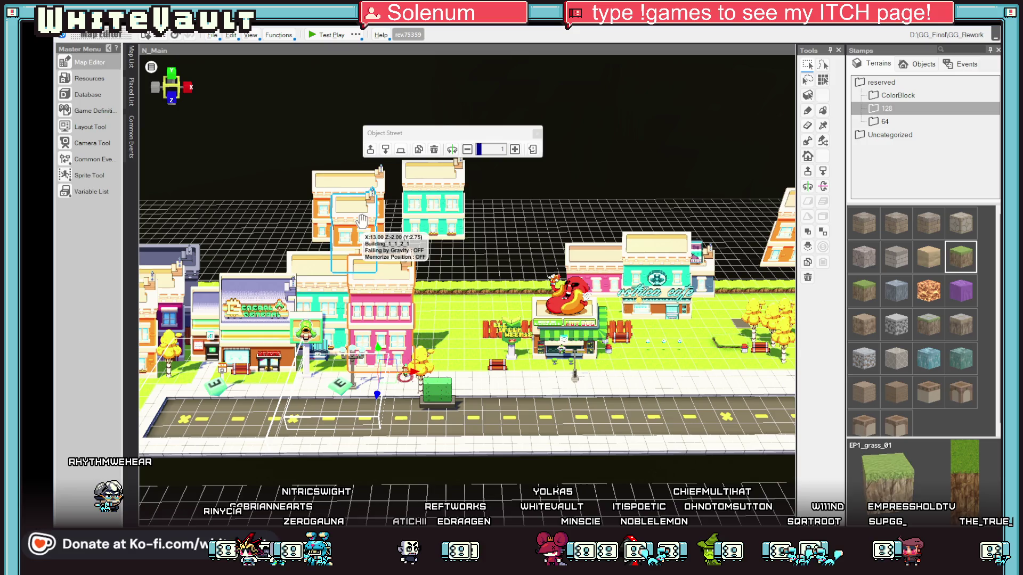
pyautogui.click(431, 262)
pyautogui.moveTo(431, 262); pyautogui.dragTo(443, 388)
# Duplicate the selected building
pyautogui.scroll(2, 447, 385)
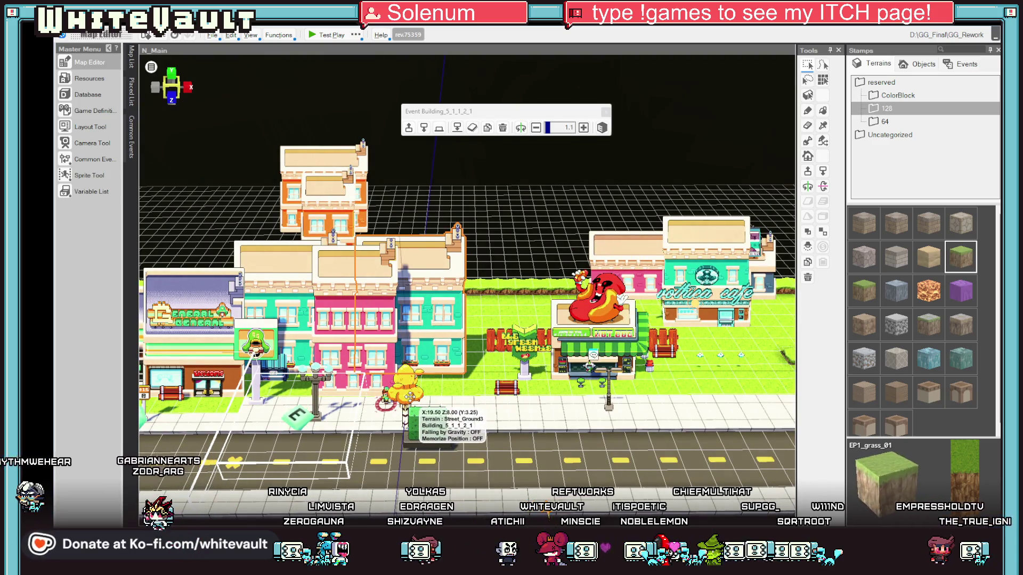
pyautogui.scroll(2, 503, 383)
pyautogui.scroll(2, 502, 382)
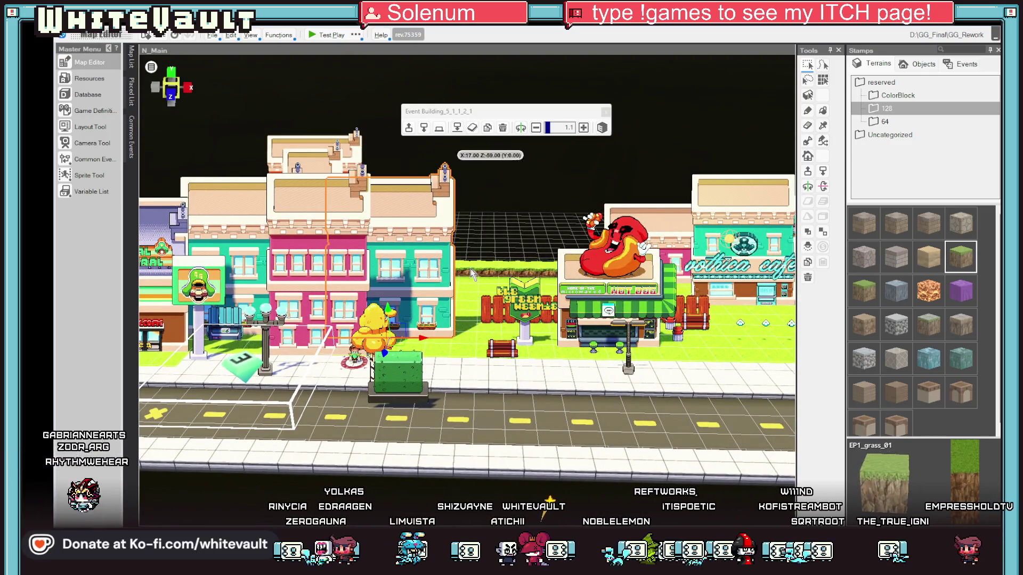
pyautogui.click(487, 128)
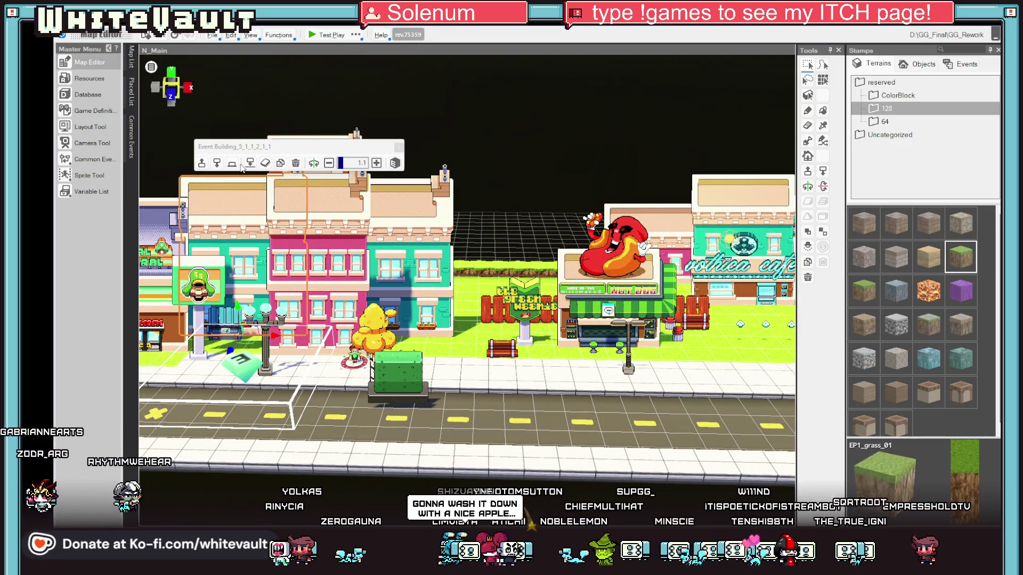
pyautogui.scroll(3, 476, 362)
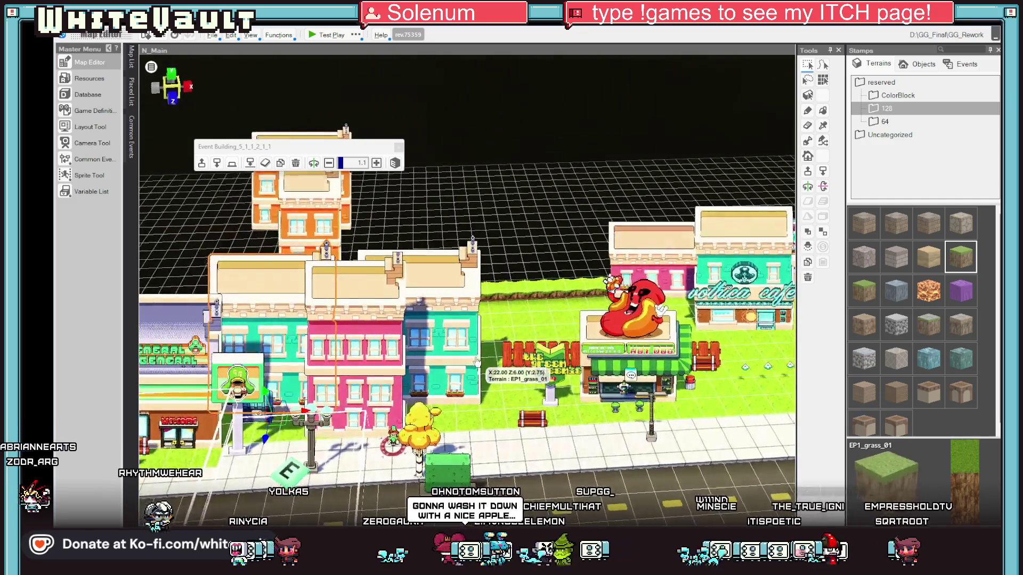
# Shift the red bench by the hot dog stand to the left
pyautogui.click(633, 379)
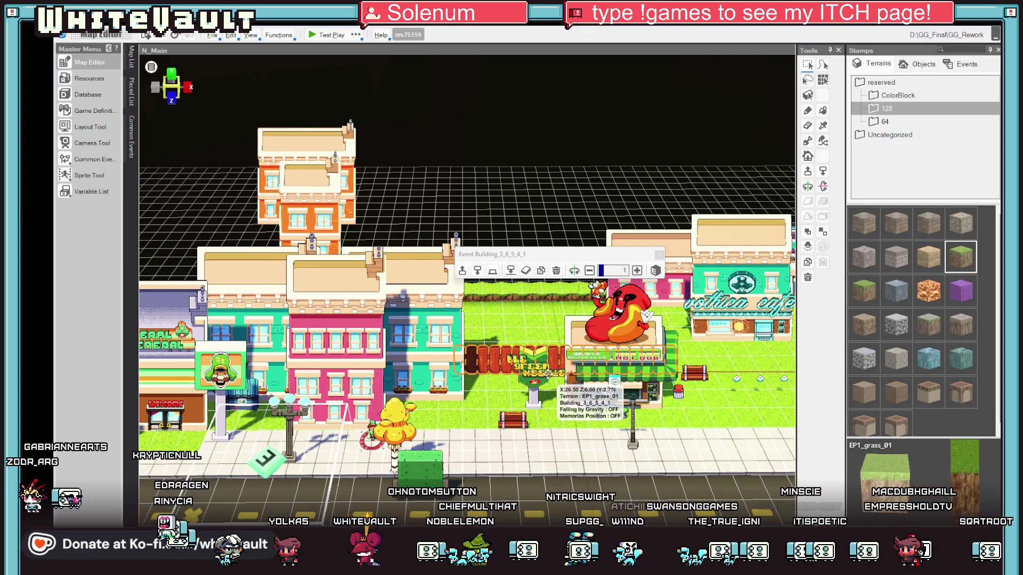
pyautogui.scroll(-2, 711, 382)
pyautogui.scroll(2, 555, 335)
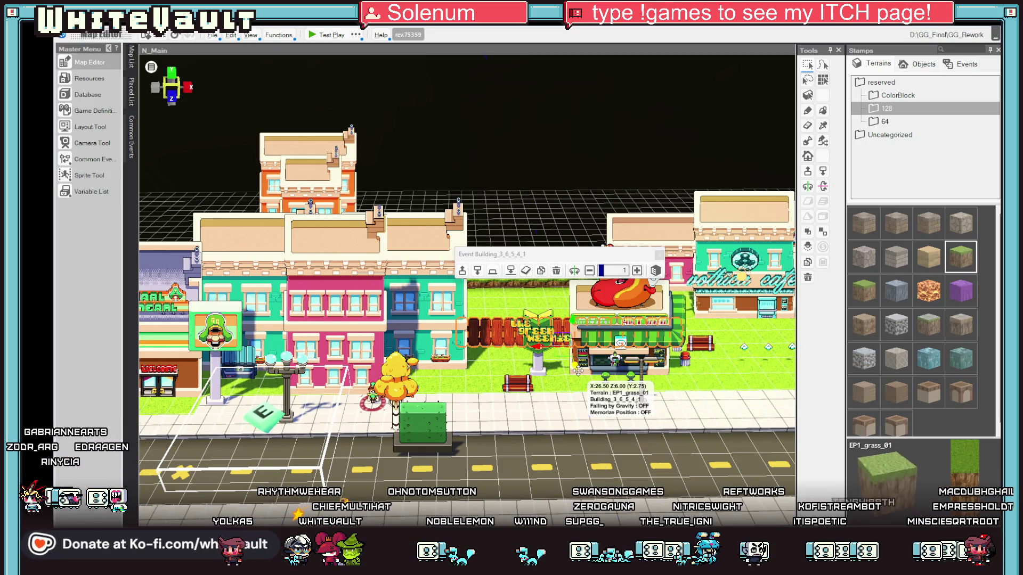
pyautogui.click(549, 353)
pyautogui.click(516, 384)
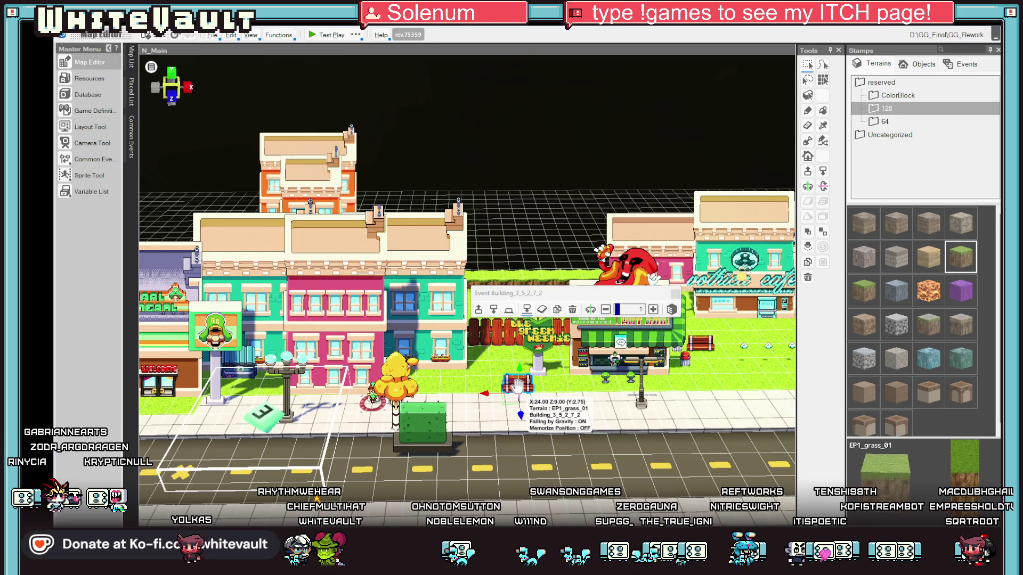
pyautogui.moveTo(486, 399); pyautogui.dragTo(460, 398)
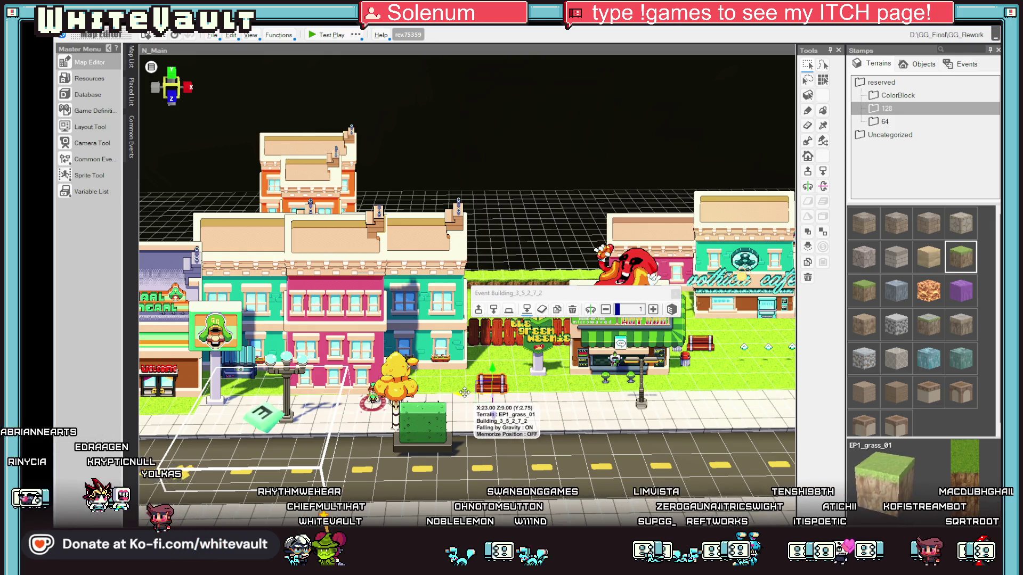
# Move the Green Weenie sign back half a tile, next to the red fence
pyautogui.click(539, 369)
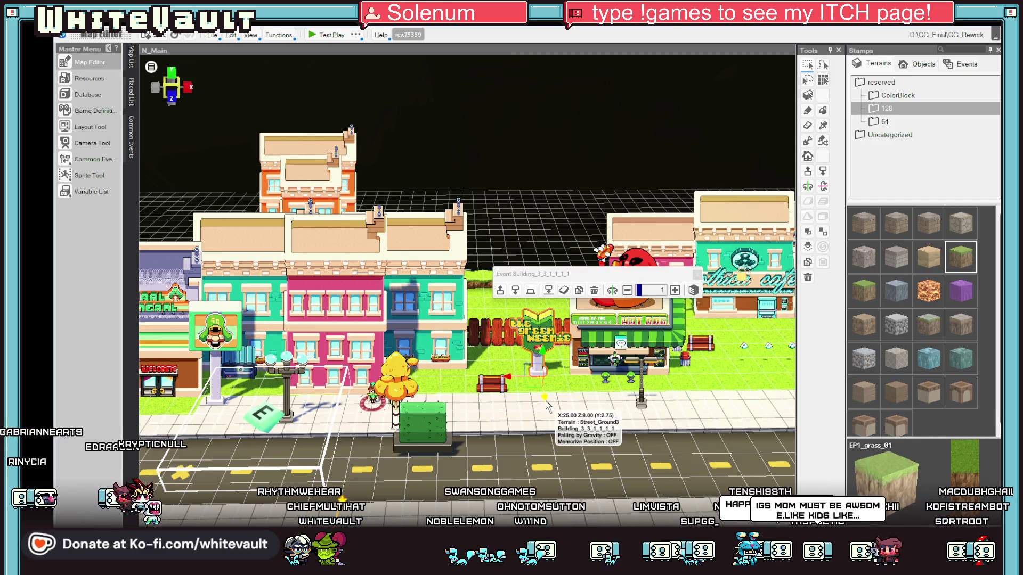
pyautogui.click(538, 362)
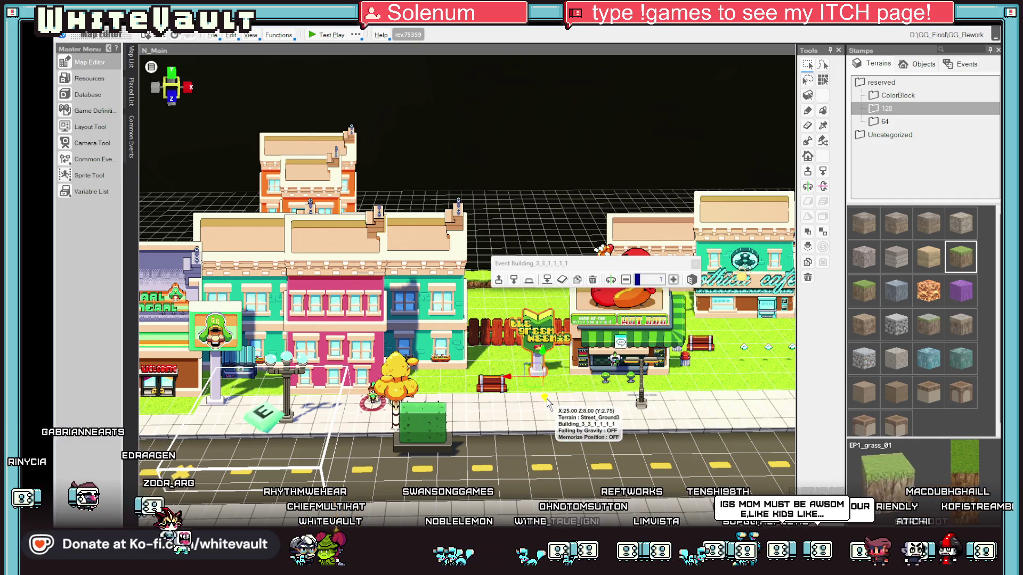
pyautogui.moveTo(547, 404); pyautogui.dragTo(497, 364)
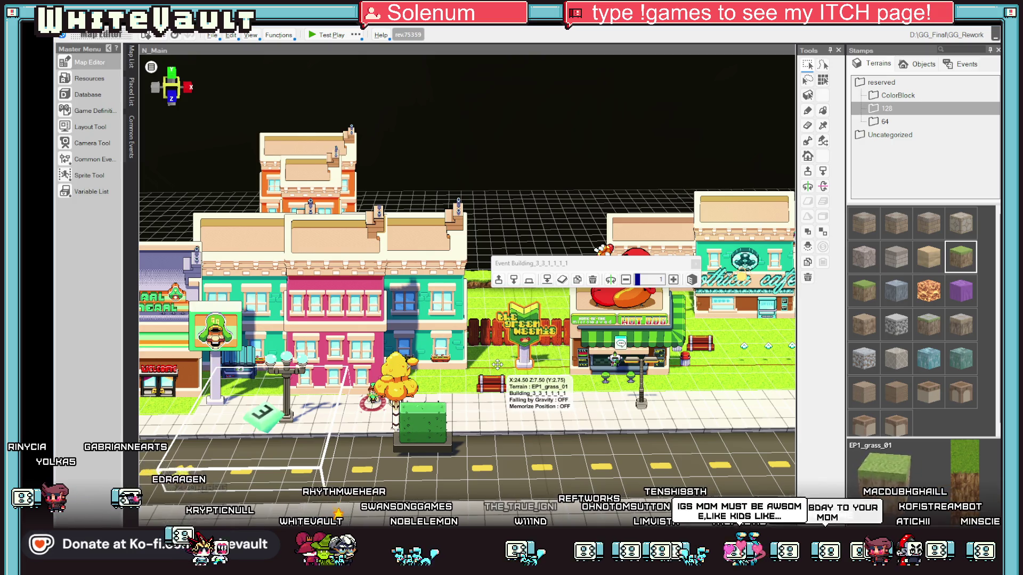
pyautogui.scroll(-1, 585, 398)
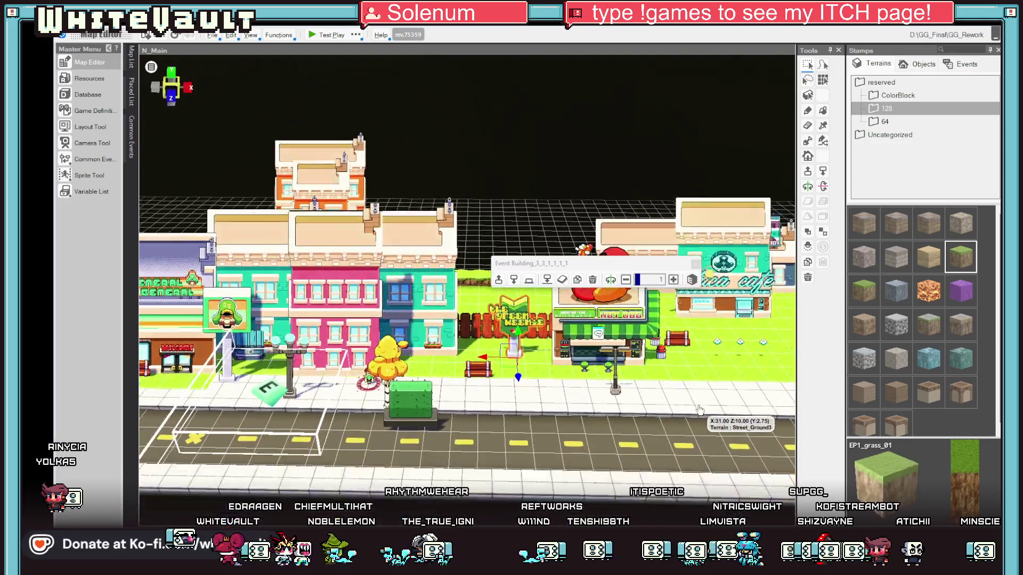
pyautogui.moveTo(647, 271); pyautogui.dragTo(692, 116)
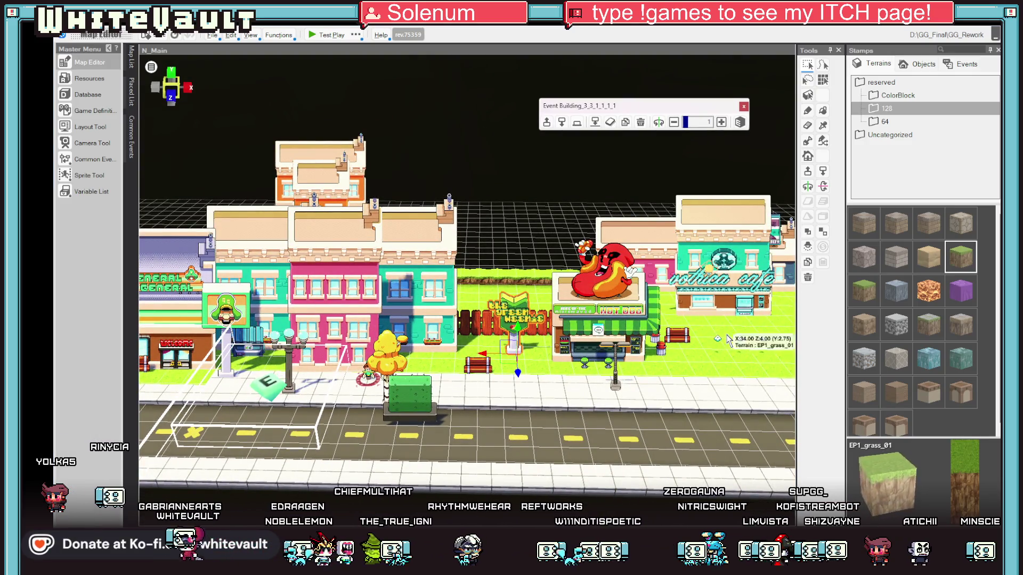
pyautogui.moveTo(701, 368); pyautogui.dragTo(687, 375)
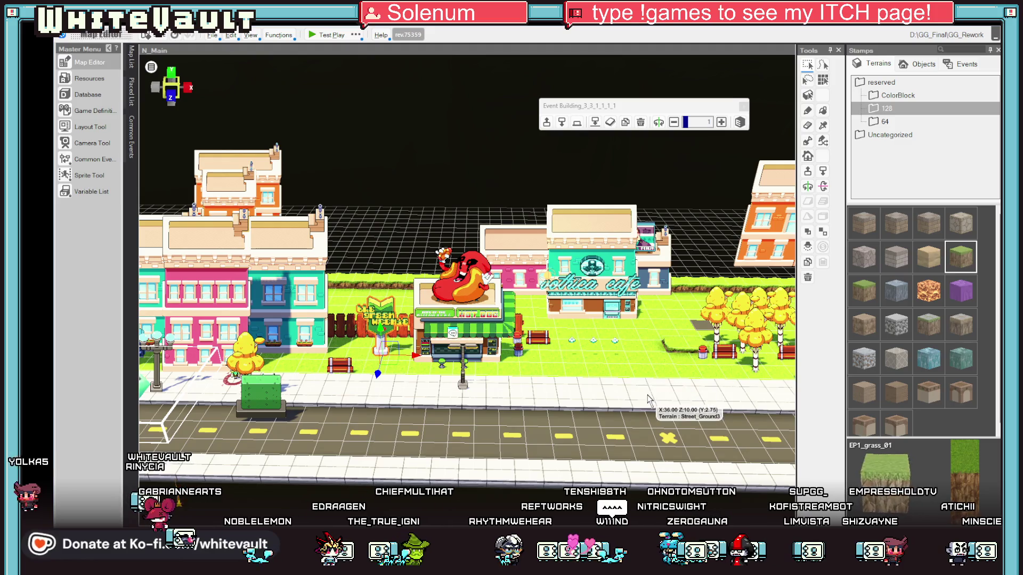
# Paint a Street_Road1 road strip from the sidewalk toward the cafe and confirm its slope settings
pyautogui.click(823, 125)
pyautogui.click(646, 436)
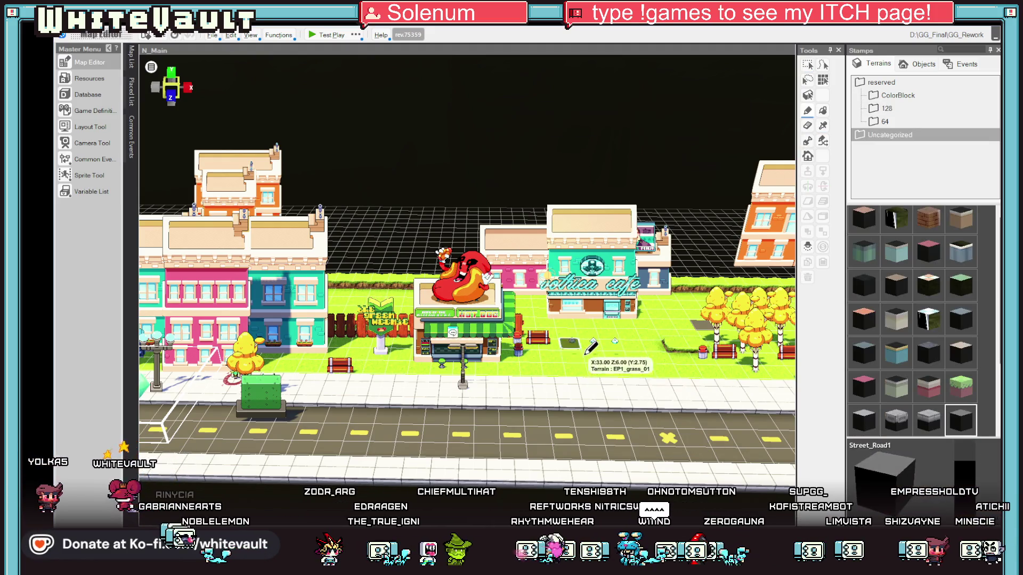
pyautogui.moveTo(589, 373)
pyautogui.mouseDown()
pyautogui.moveTo(590, 326)
pyautogui.moveTo(613, 344)
pyautogui.moveTo(611, 394)
pyautogui.moveTo(622, 388)
pyautogui.mouseUp()
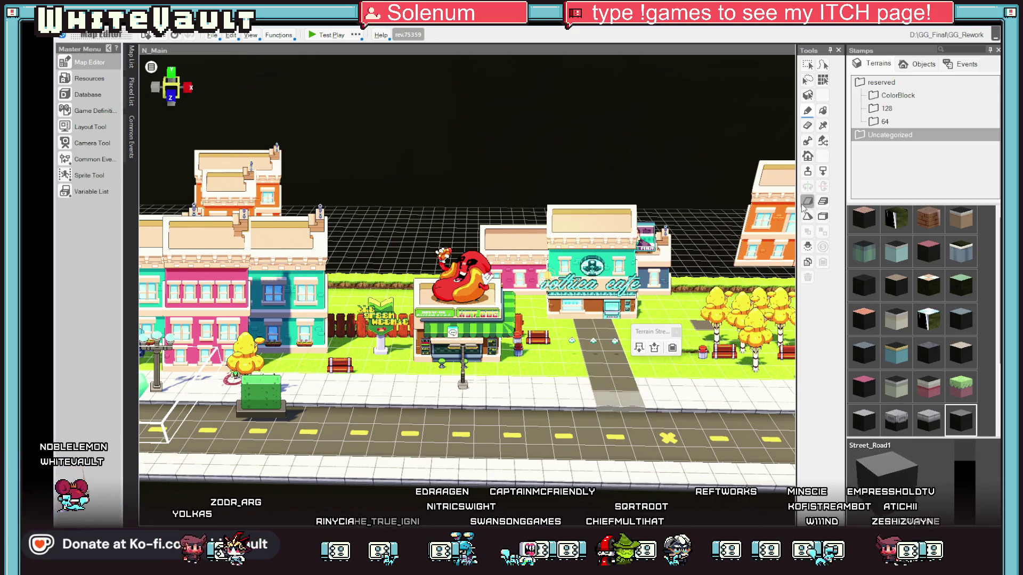
pyautogui.click(639, 347)
pyautogui.click(575, 334)
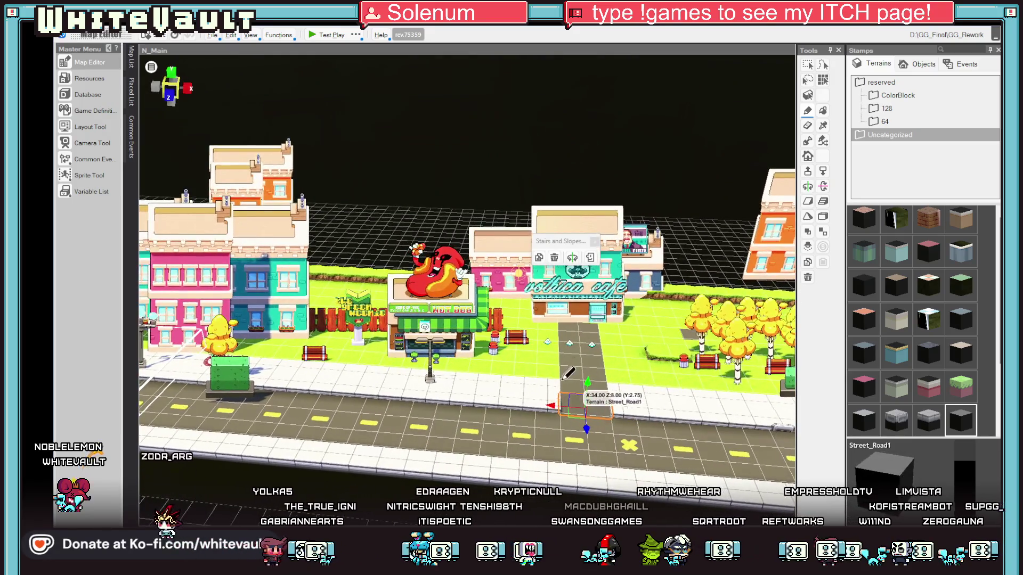
pyautogui.press('Escape')
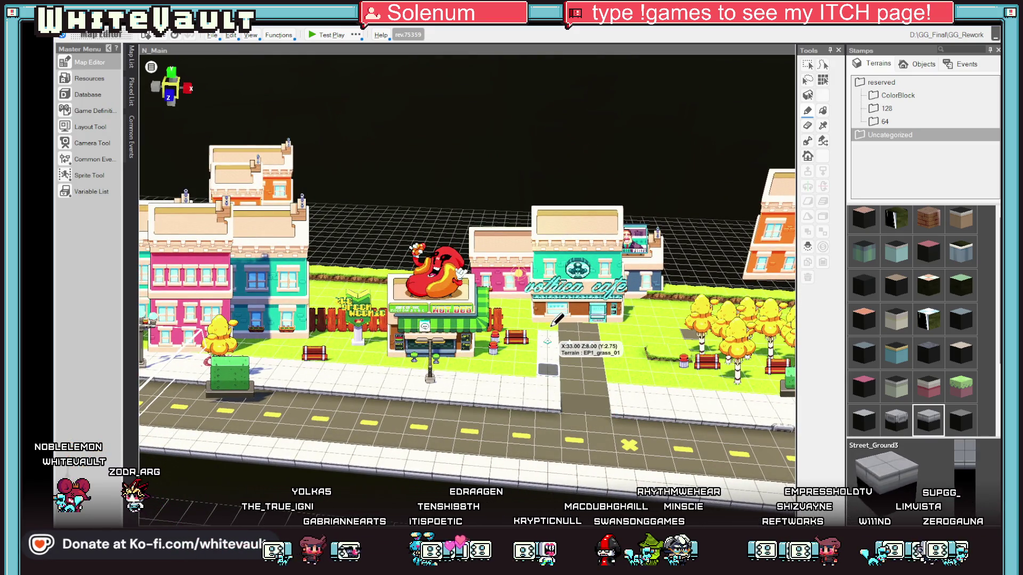
# Pan toward the cafe area and start a test play of the map
pyautogui.click(599, 310)
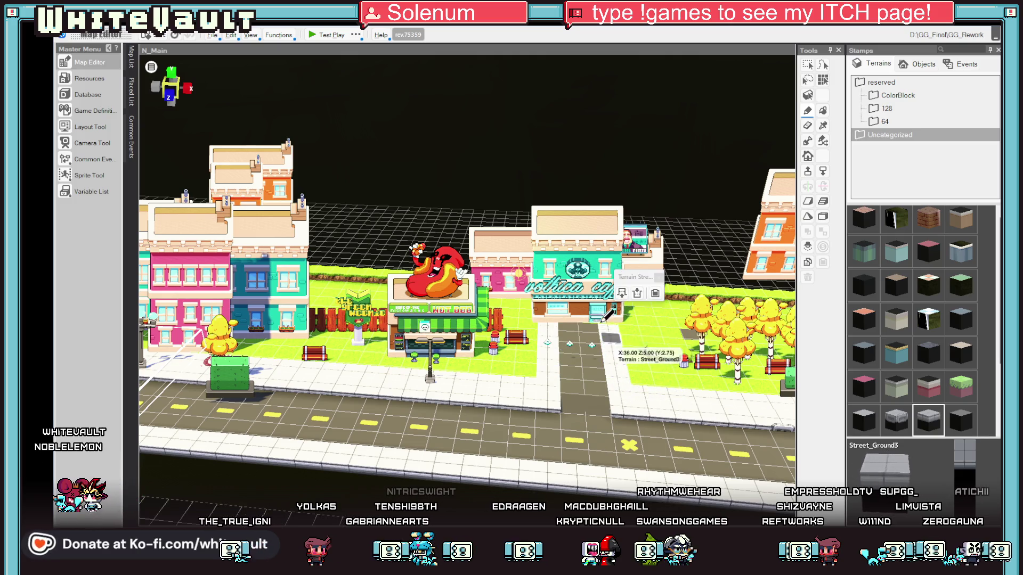
pyautogui.moveTo(599, 310); pyautogui.dragTo(614, 334)
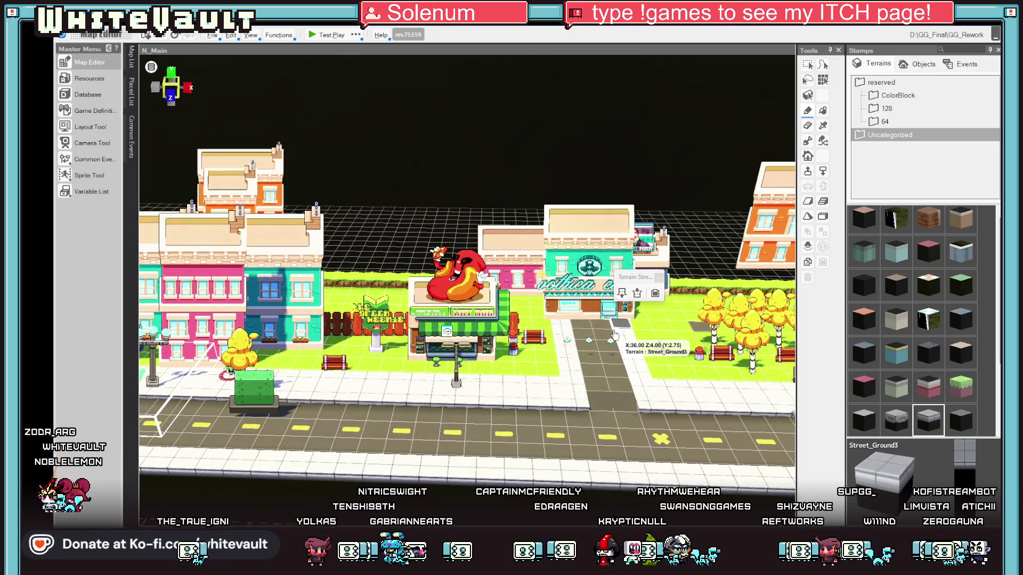
pyautogui.click(313, 36)
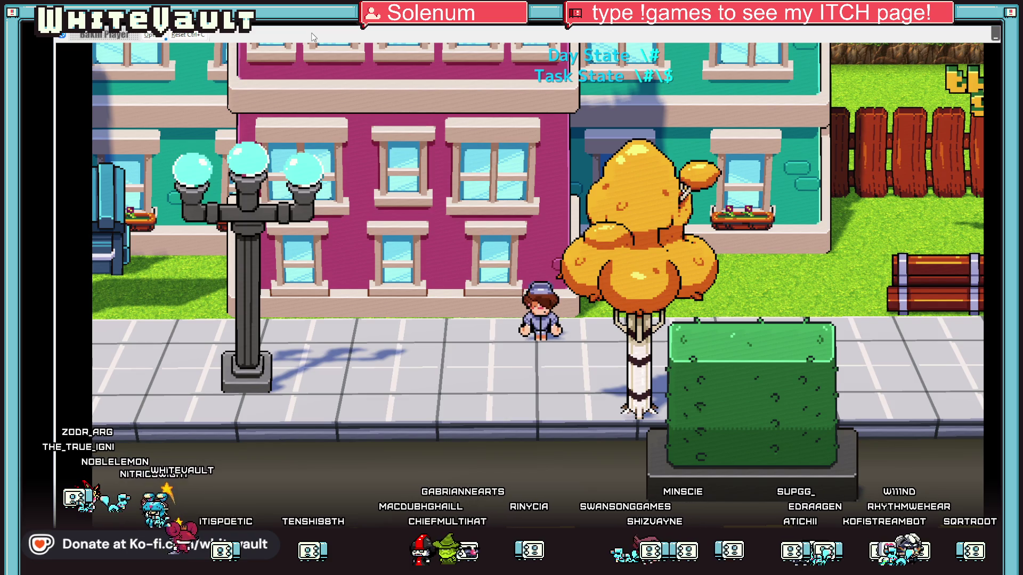
# Walk the character right past the hot dog stand and up the side road to the cafe door
pyautogui.press('Right')
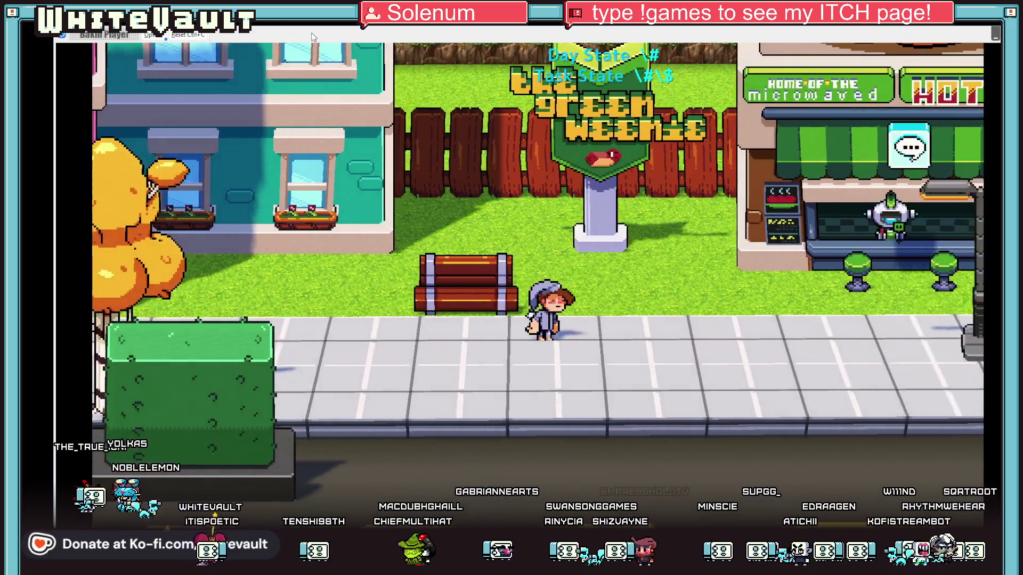
pyautogui.press('Right')
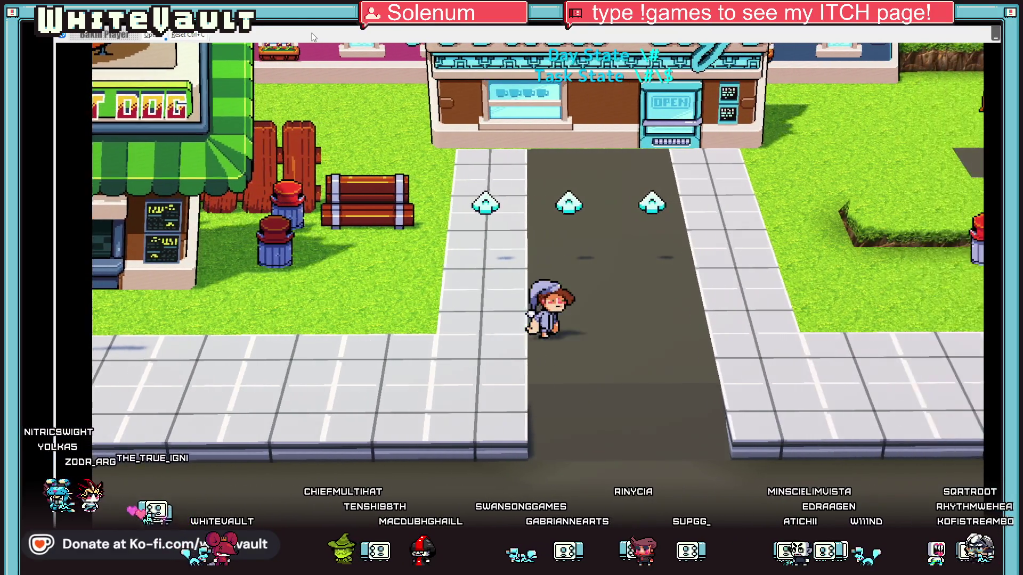
pyautogui.press('Down')
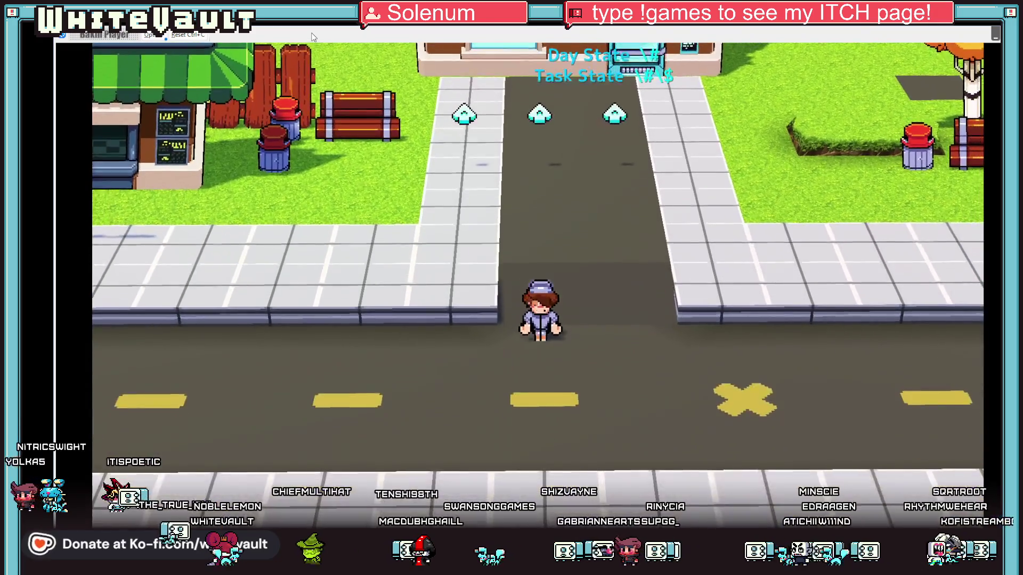
pyautogui.press('Up')
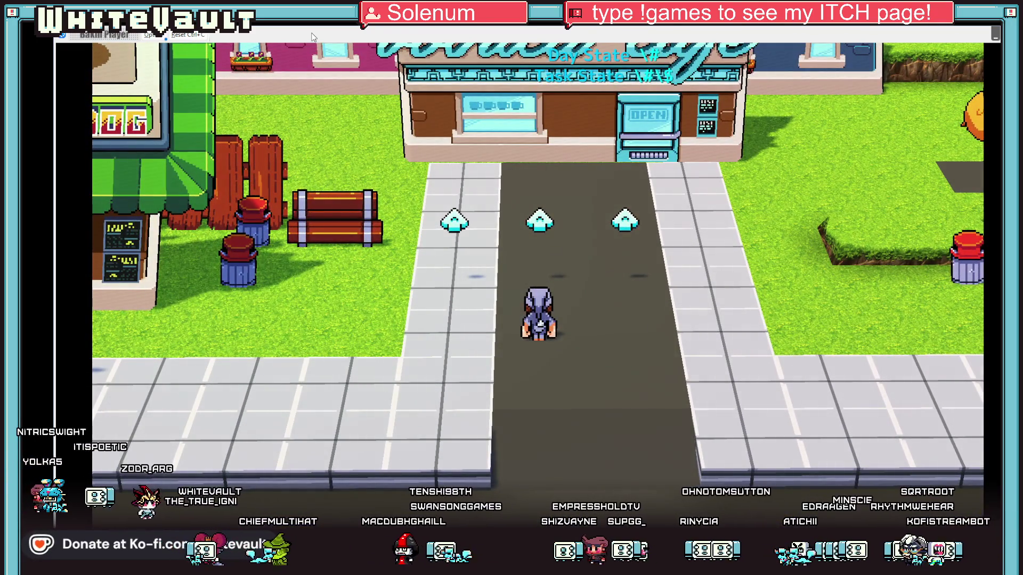
pyautogui.press('Up')
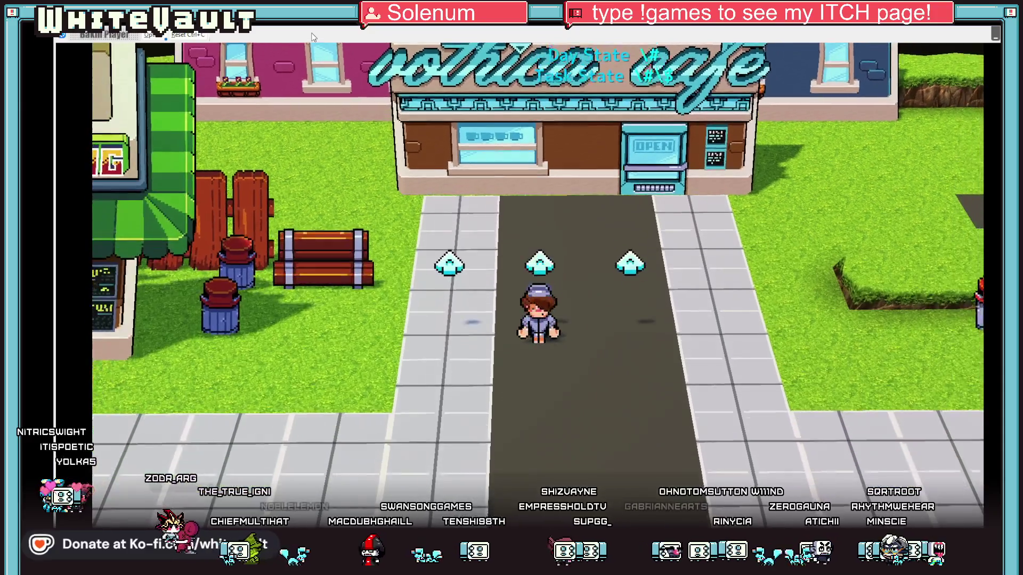
pyautogui.press('Up')
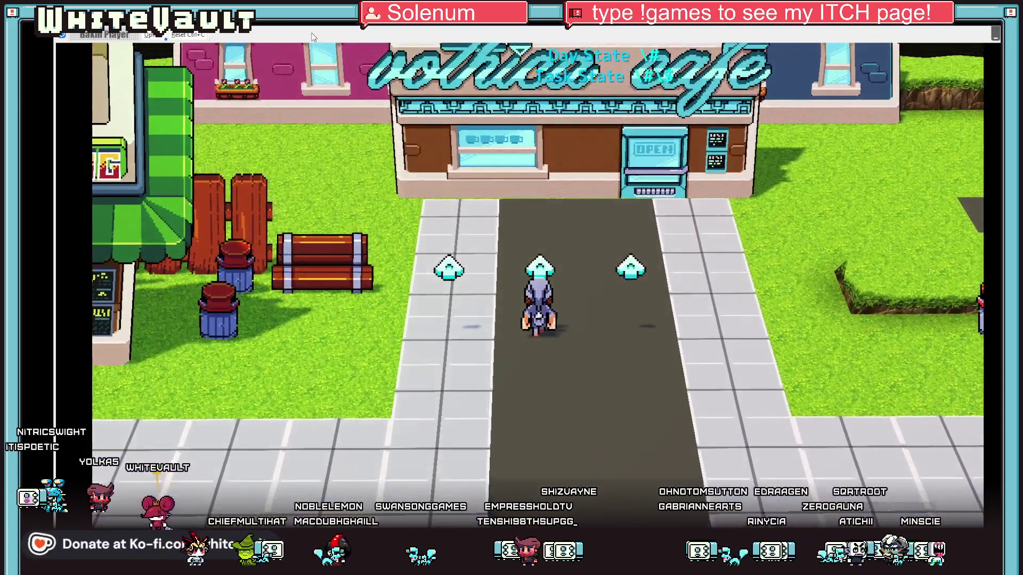
pyautogui.press('Down')
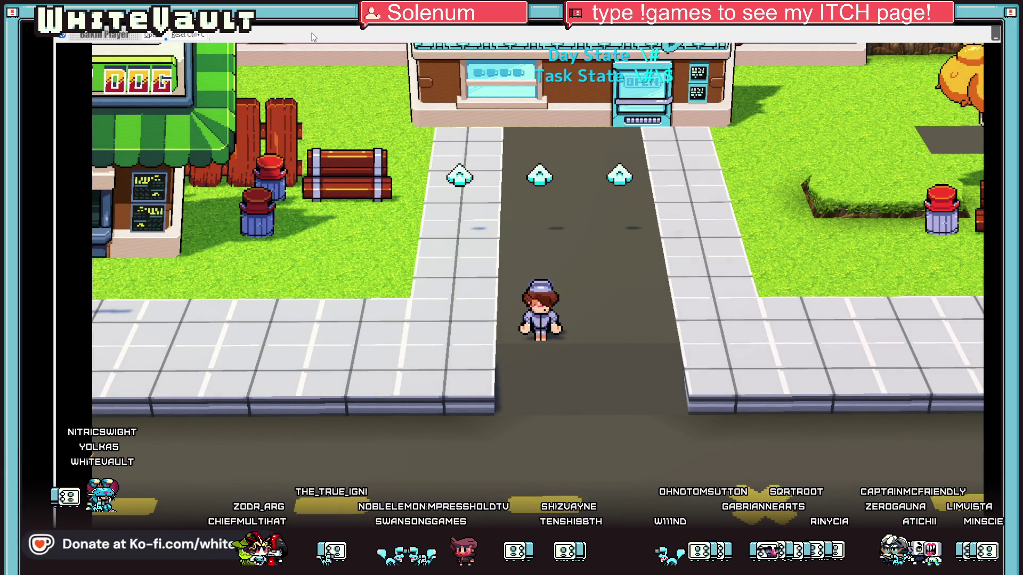
pyautogui.press('Up')
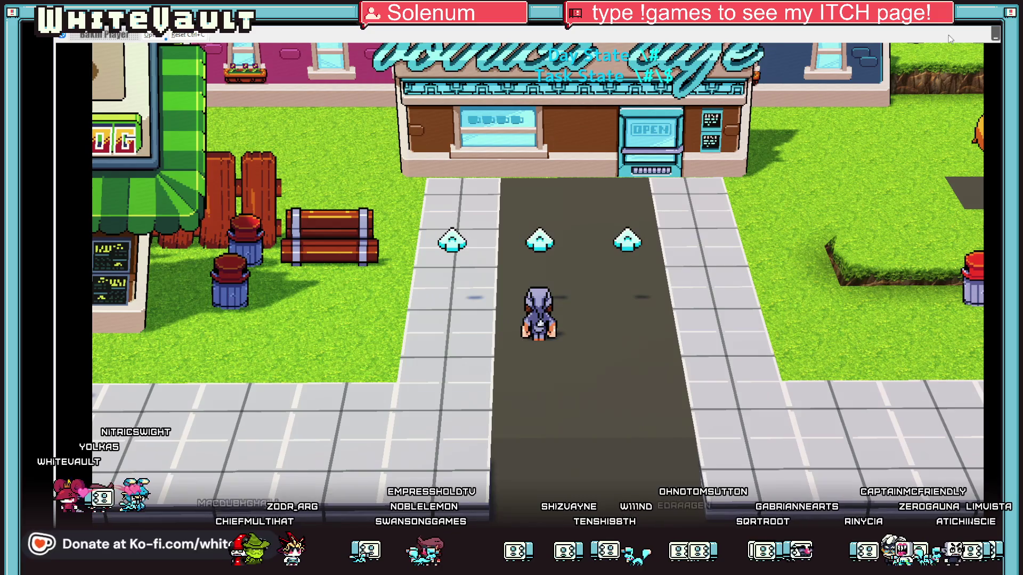
# End the test play and drag the cafe building toward the head of the side road
pyautogui.press('Escape')
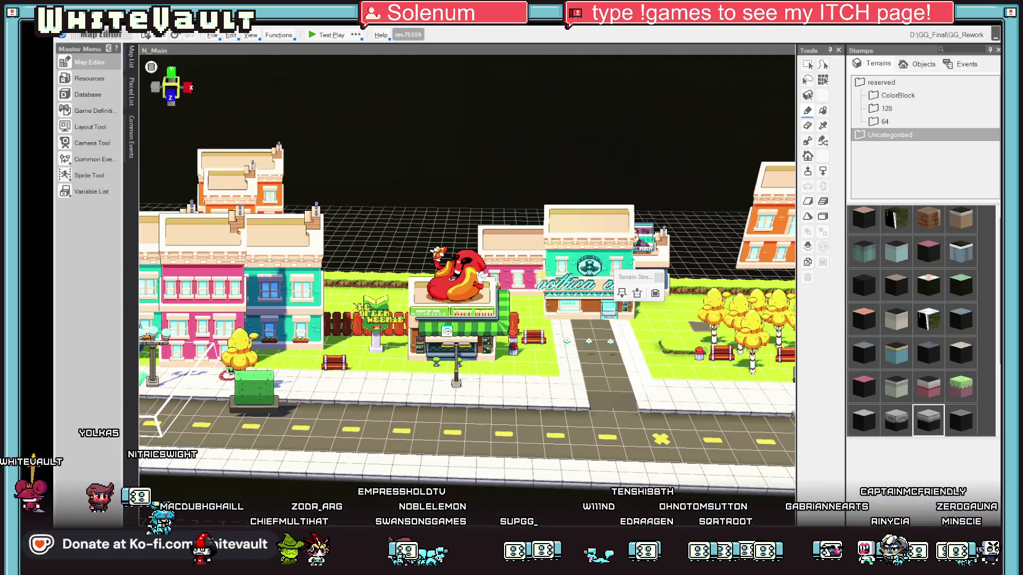
pyautogui.click(807, 64)
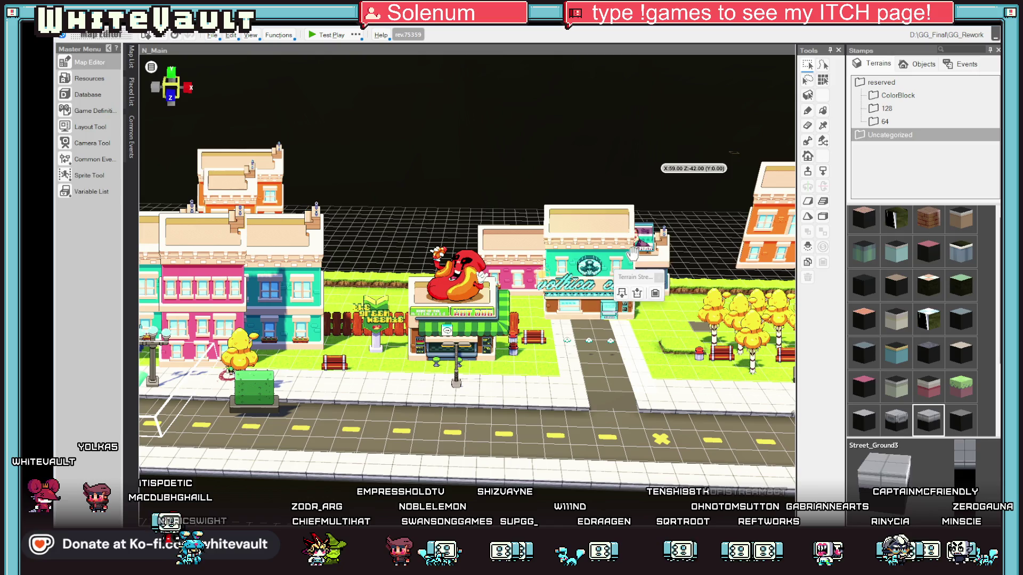
pyautogui.click(659, 296)
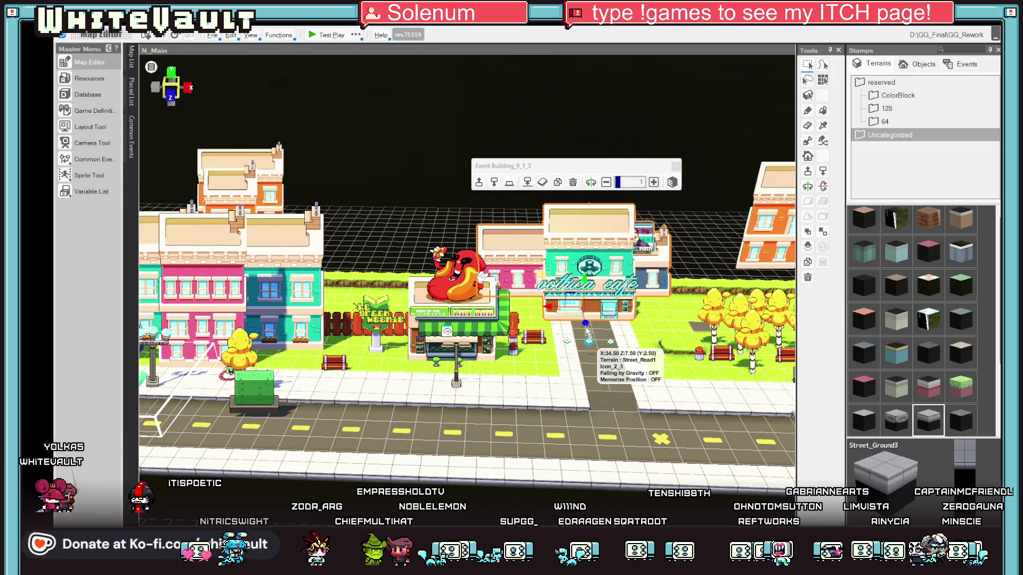
pyautogui.moveTo(585, 320); pyautogui.dragTo(587, 310)
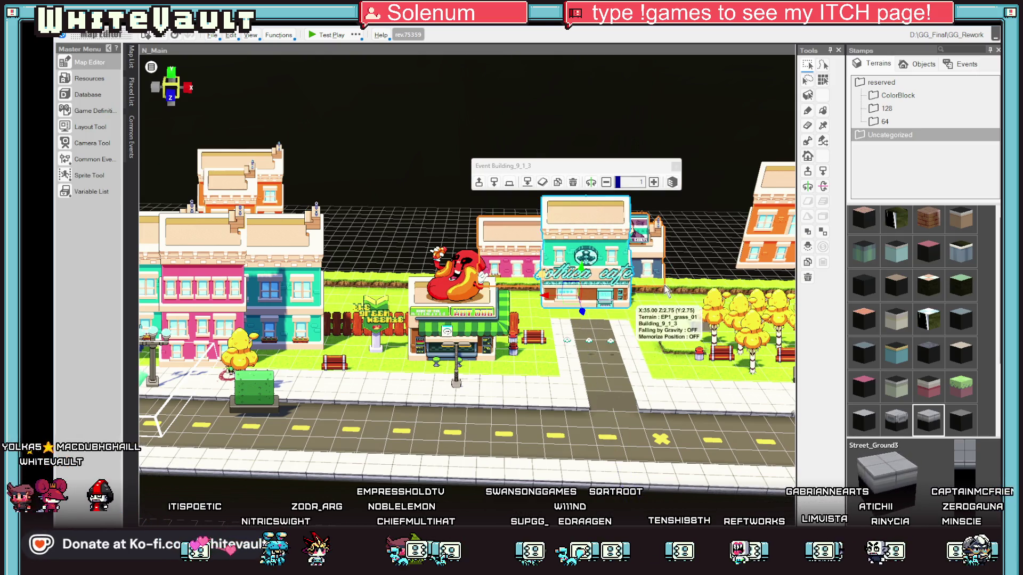
pyautogui.click(534, 289)
pyautogui.moveTo(486, 286); pyautogui.dragTo(596, 330)
# Shift the cafe building slightly and nudge it lower with the move buttons
pyautogui.click(500, 321)
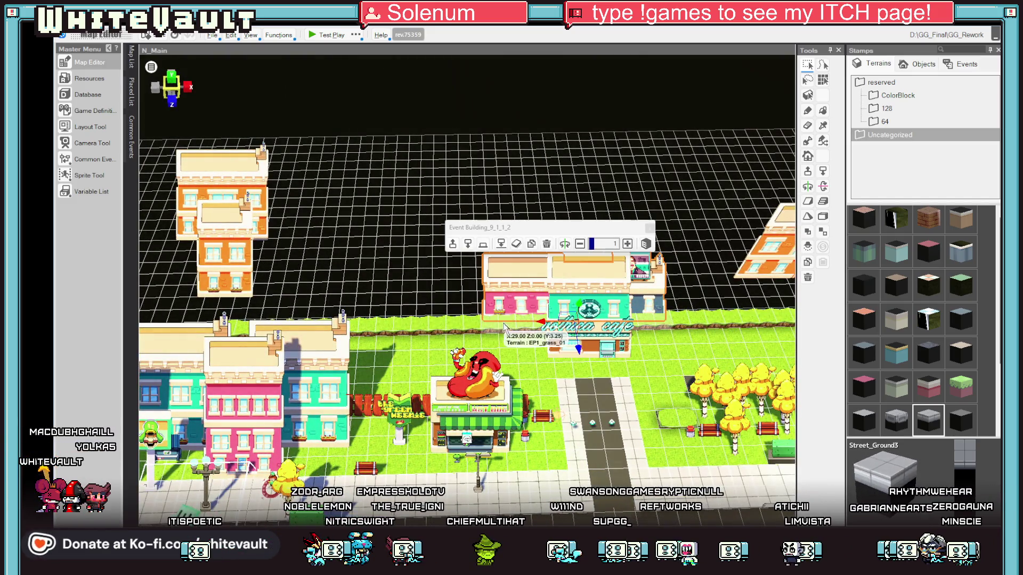
pyautogui.click(488, 247)
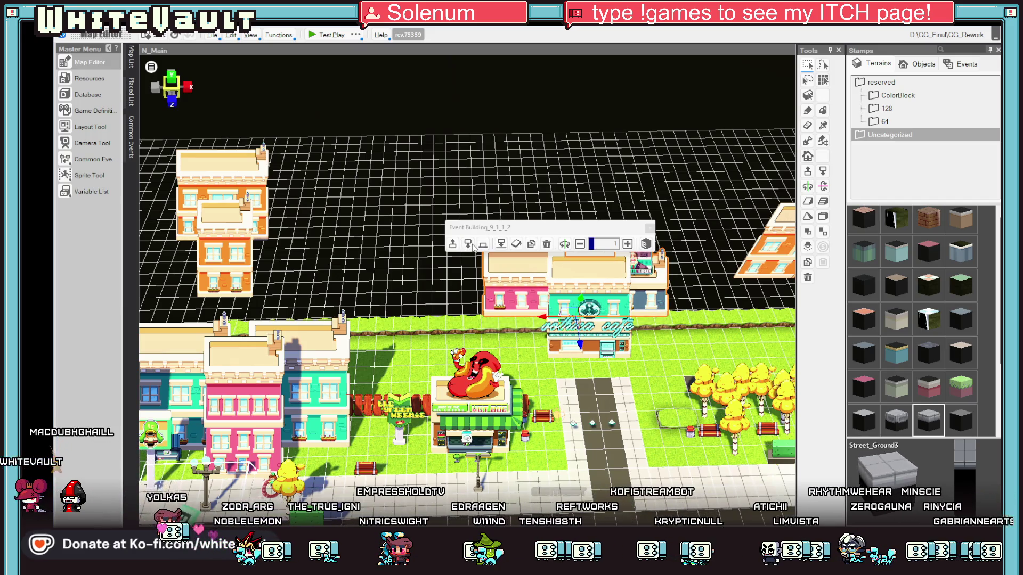
pyautogui.click(495, 325)
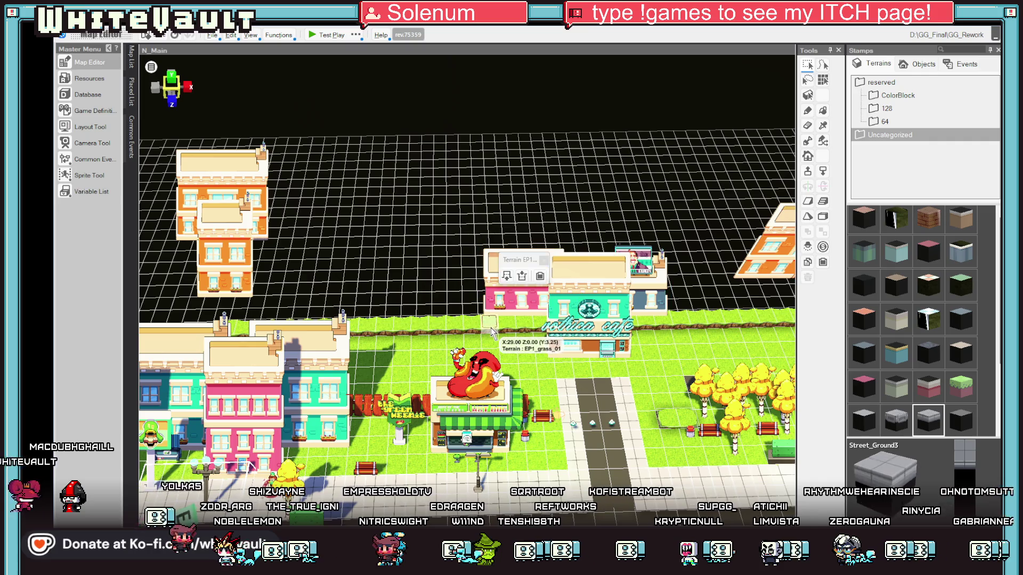
pyautogui.click(660, 322)
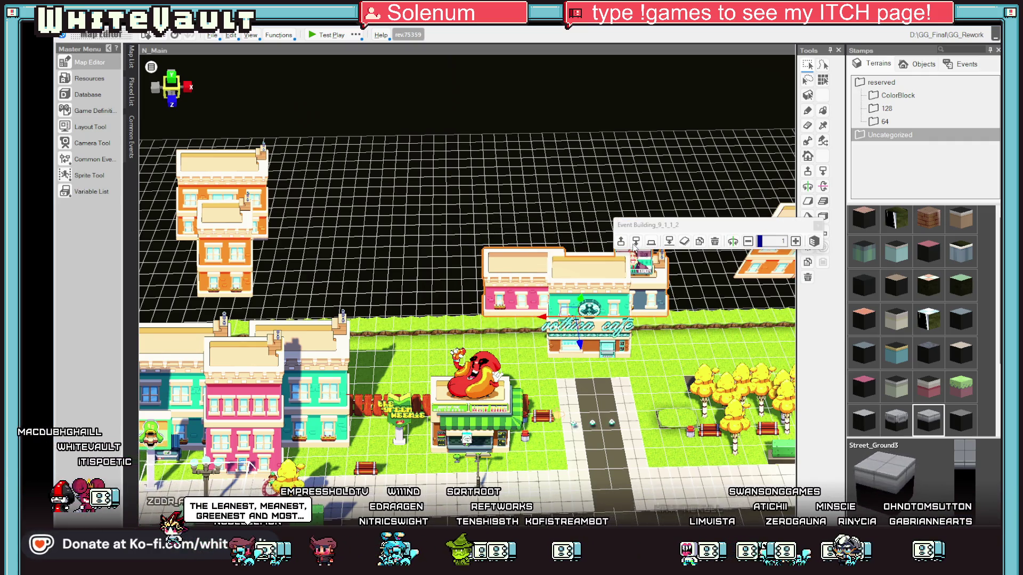
pyautogui.click(825, 171)
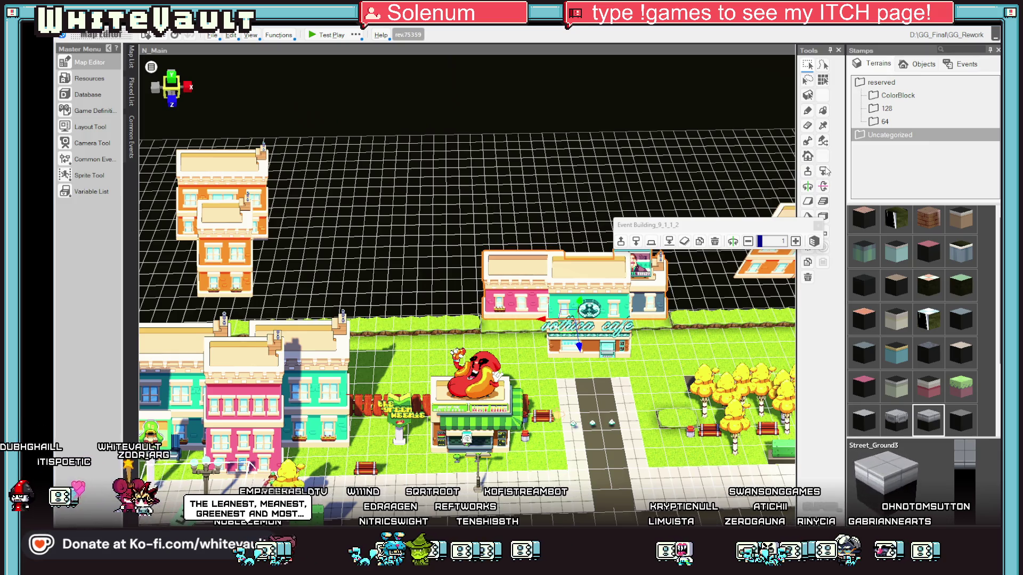
pyautogui.click(687, 277)
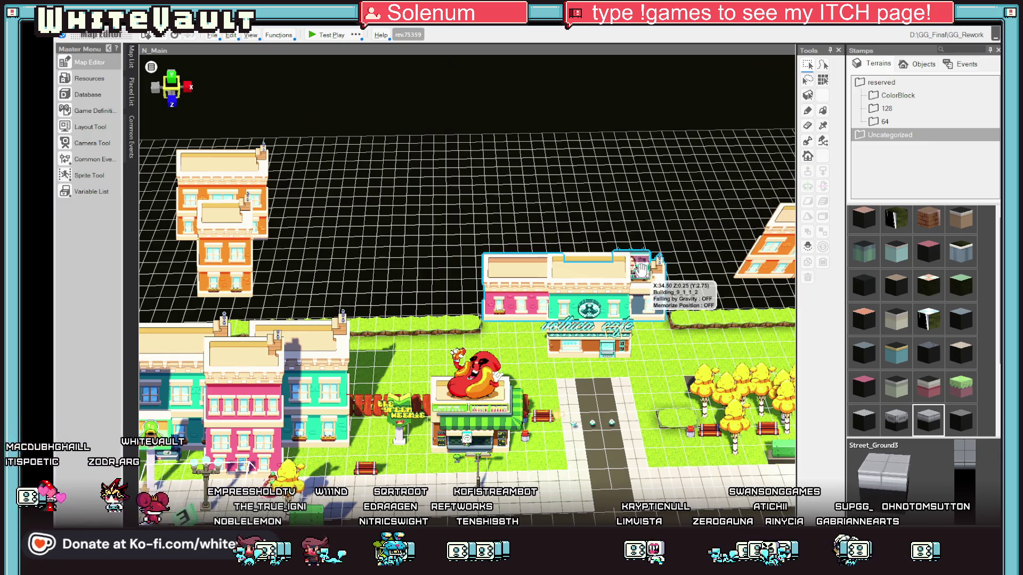
pyautogui.click(608, 333)
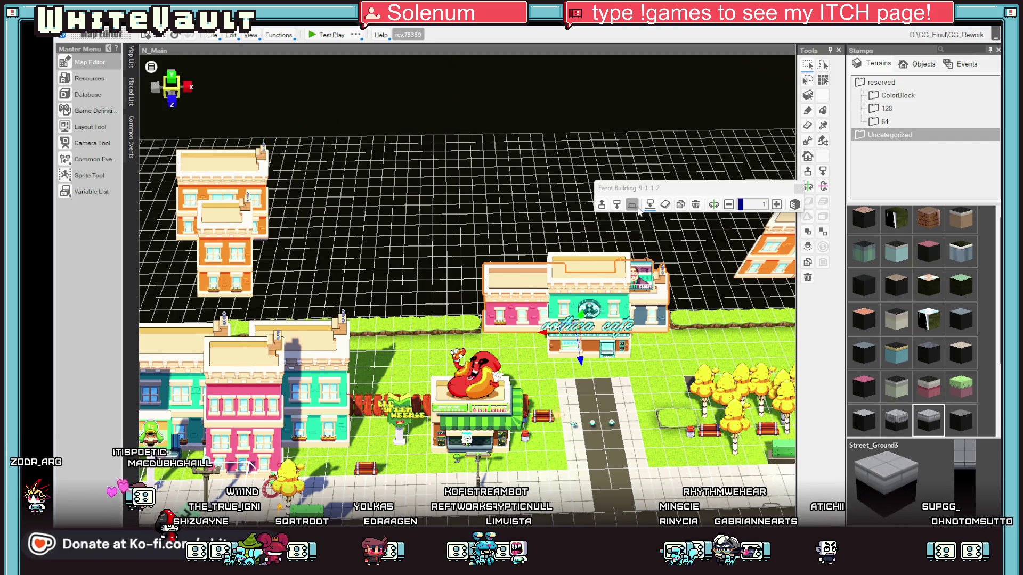
# Paint road and Street_Ground3 terrain in front of and beside the cafe
pyautogui.moveTo(630, 375); pyautogui.dragTo(672, 379)
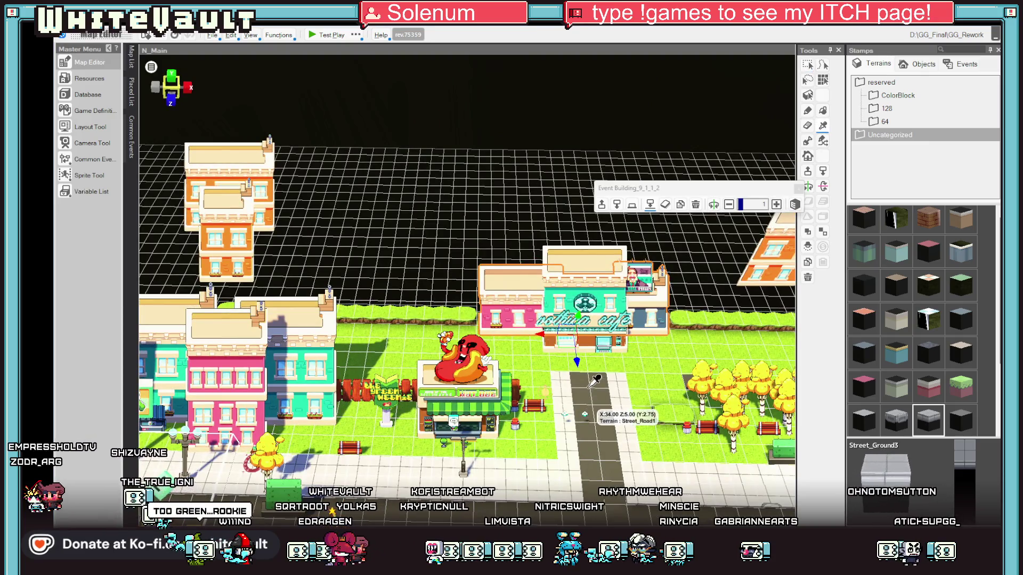
pyautogui.click(589, 387)
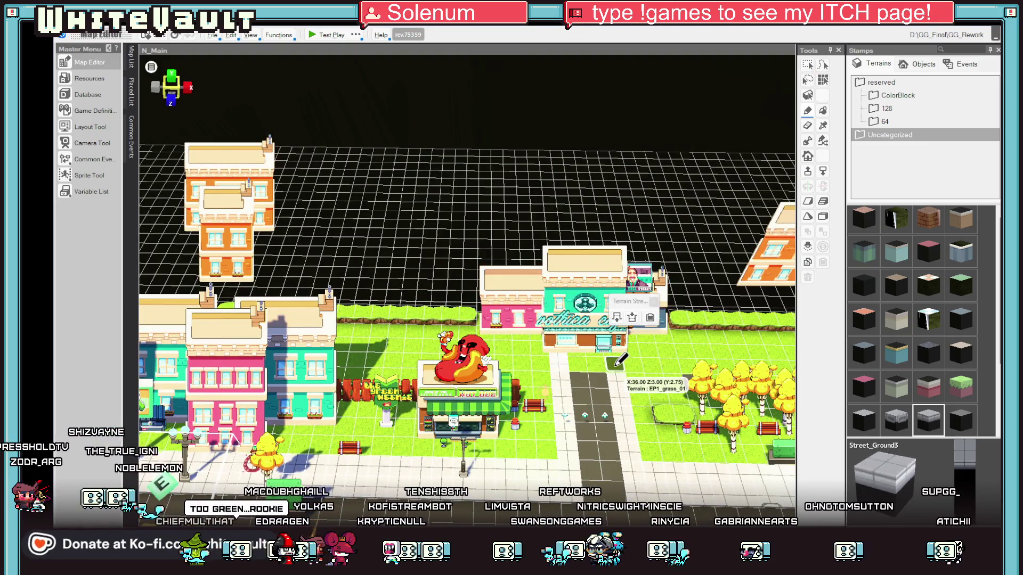
pyautogui.moveTo(602, 367)
pyautogui.mouseDown()
pyautogui.moveTo(507, 365)
pyautogui.moveTo(665, 358)
pyautogui.mouseUp()
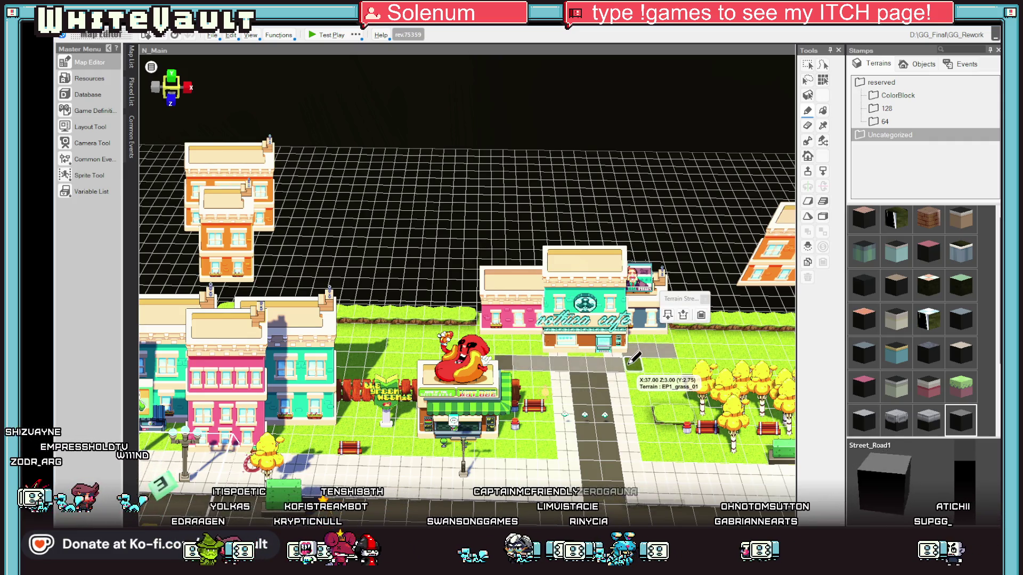
pyautogui.click(630, 365)
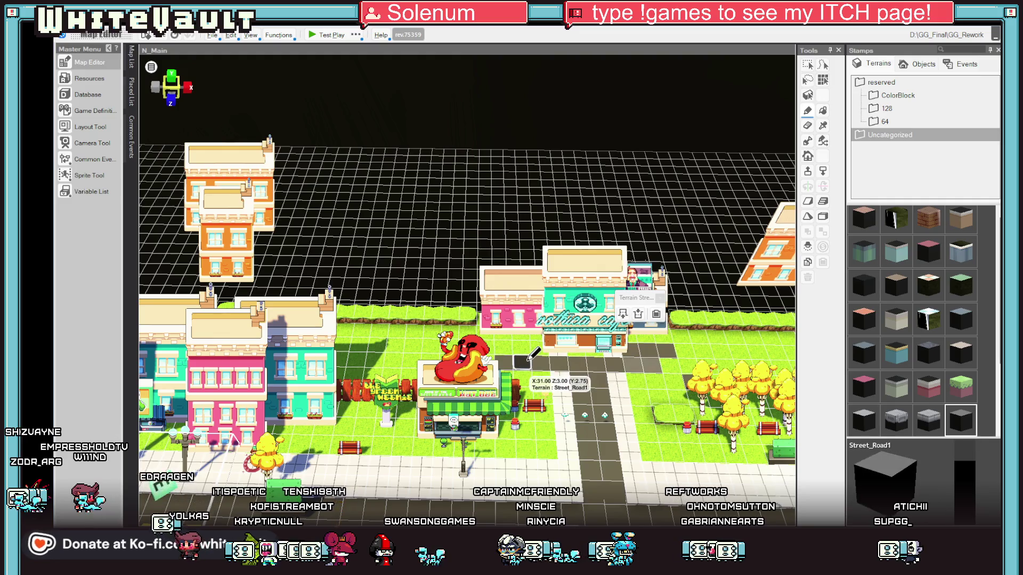
pyautogui.rightClick(539, 347)
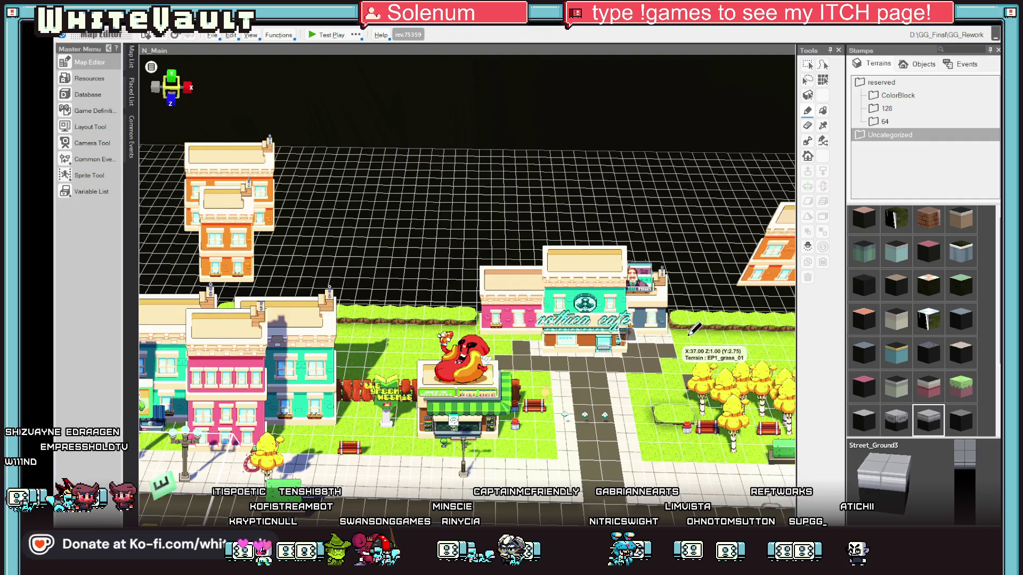
pyautogui.click(562, 338)
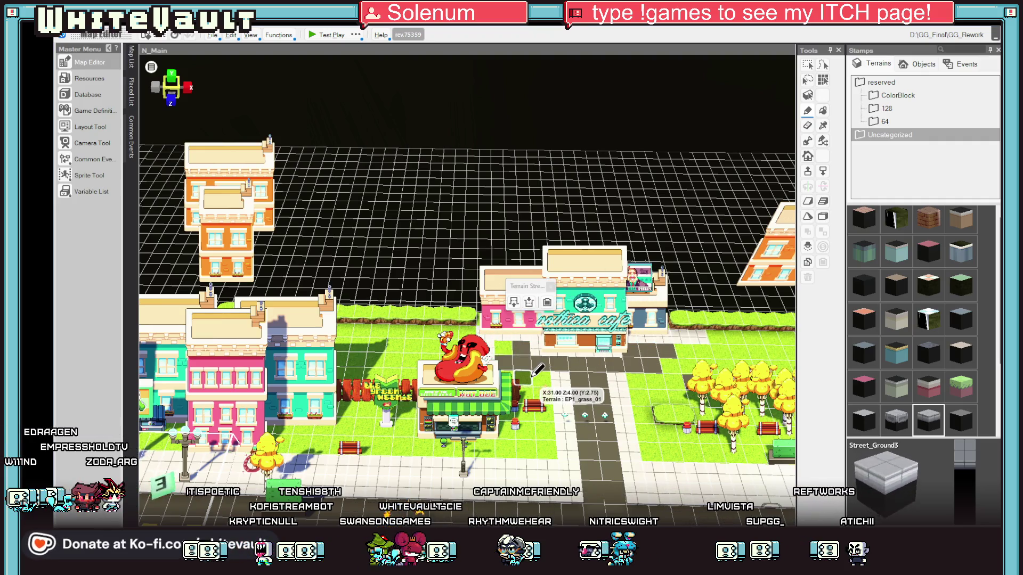
# Sample the grass and Street_Road1 terrains, then zoom in and select the hot dog stand's building event
pyautogui.rightClick(539, 333)
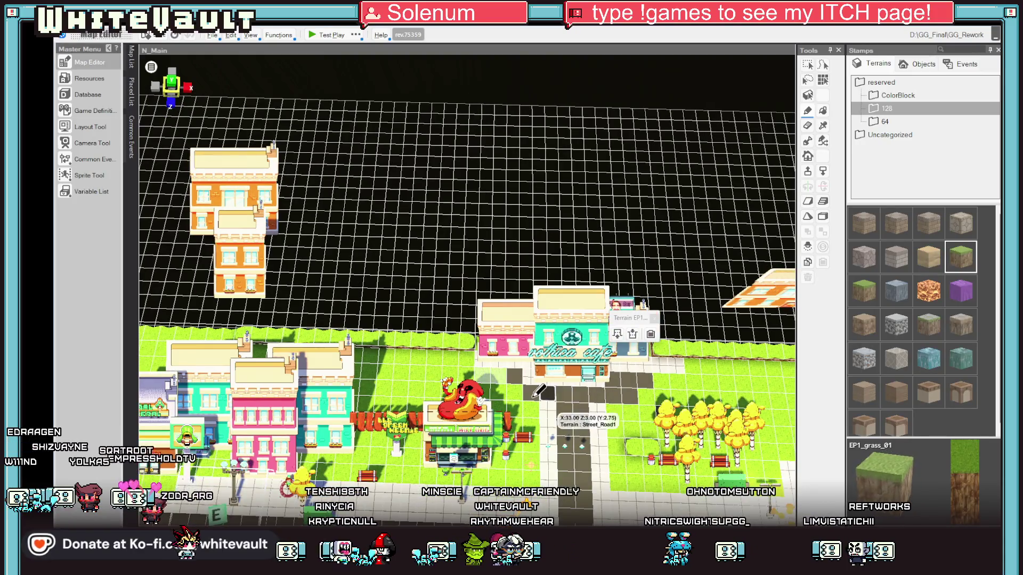
pyautogui.rightClick(480, 369)
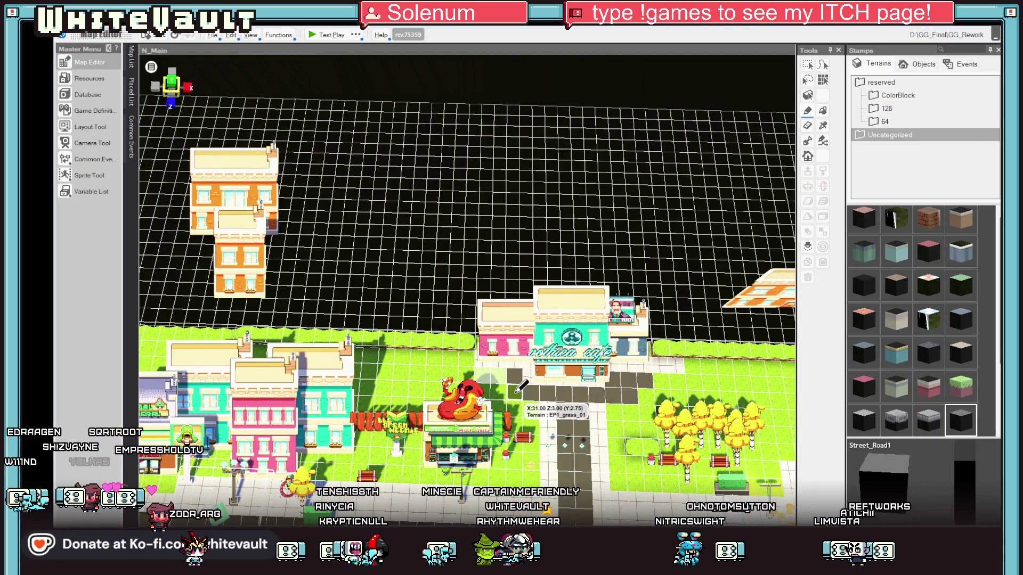
pyautogui.rightClick(477, 366)
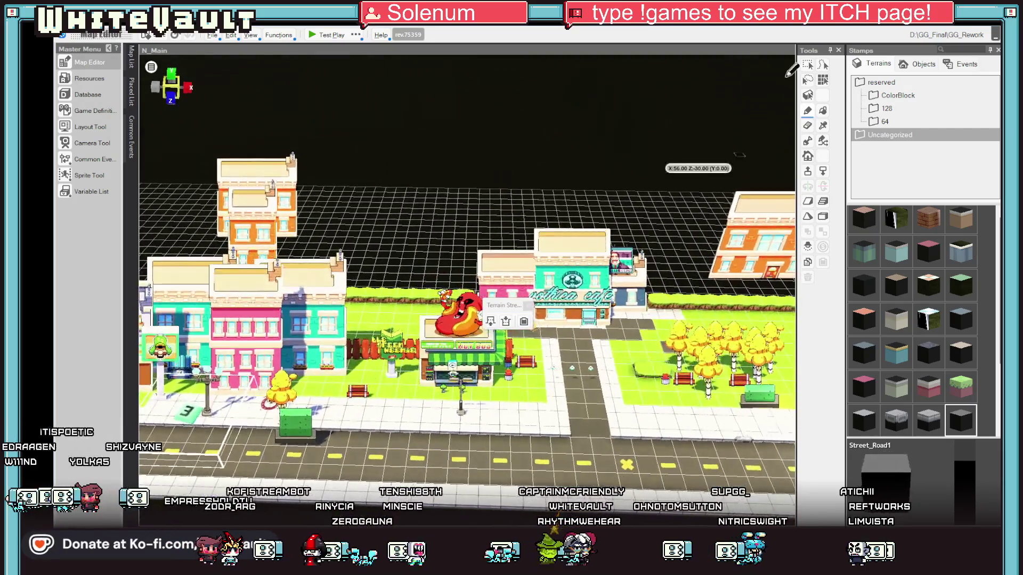
pyautogui.scroll(2, 525, 358)
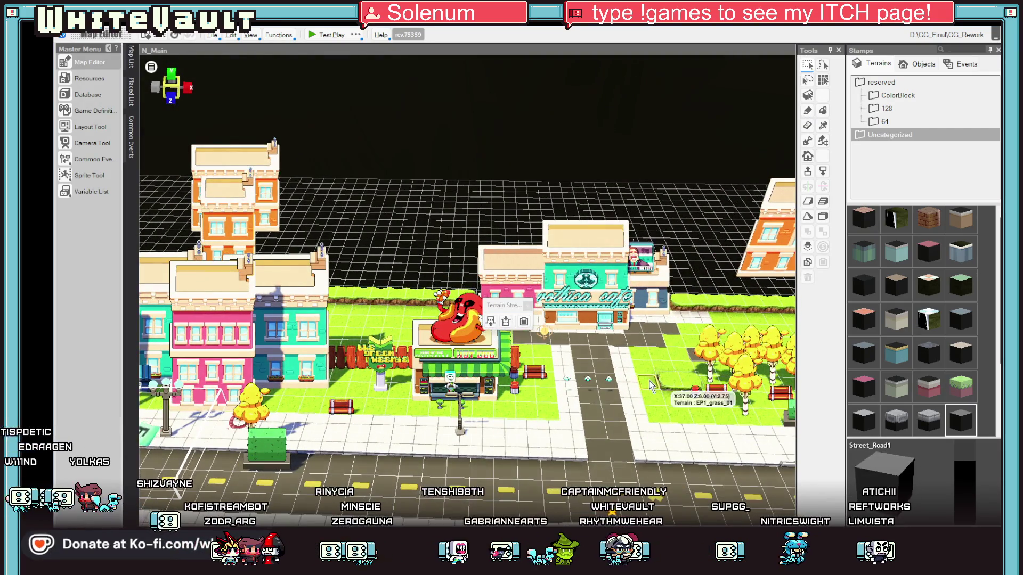
pyautogui.click(525, 358)
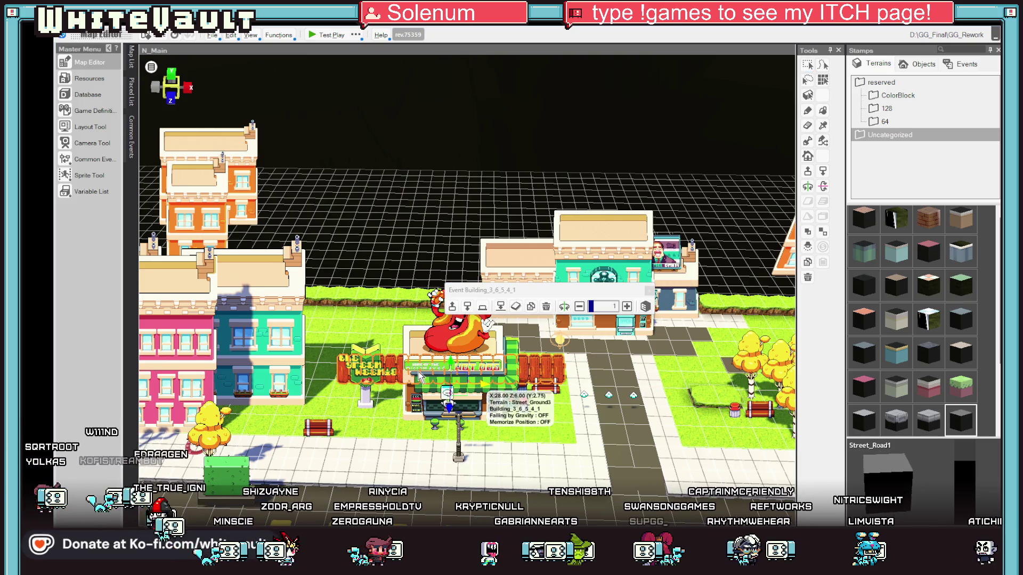
# Slide the Green Weenie fence and sign to the right beside the hot dog stand
pyautogui.moveTo(492, 391)
pyautogui.mouseDown()
pyautogui.moveTo(427, 428)
pyautogui.moveTo(403, 414)
pyautogui.moveTo(408, 423)
pyautogui.moveTo(437, 408)
pyautogui.moveTo(423, 464)
pyautogui.mouseUp()
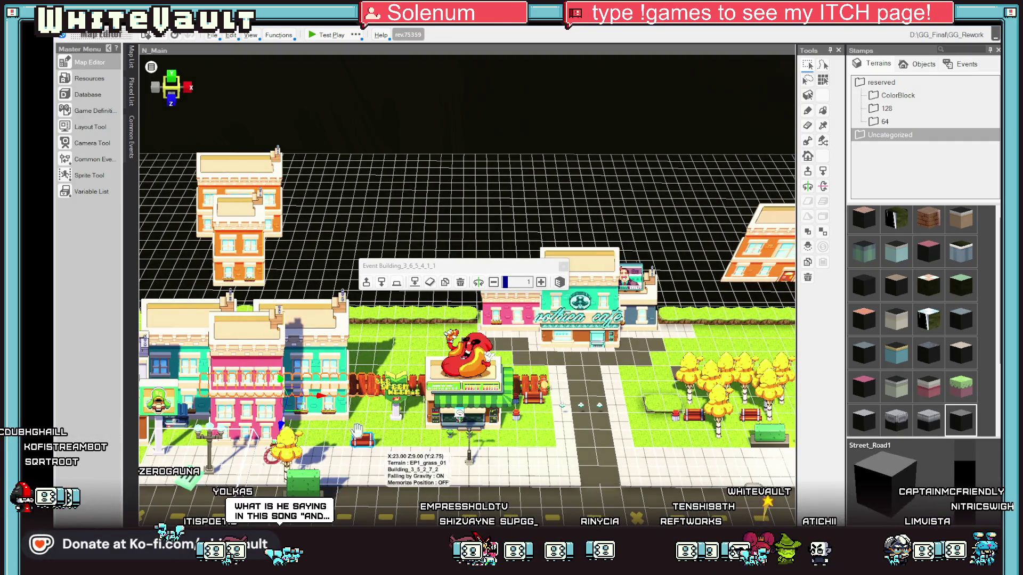
pyautogui.click(420, 383)
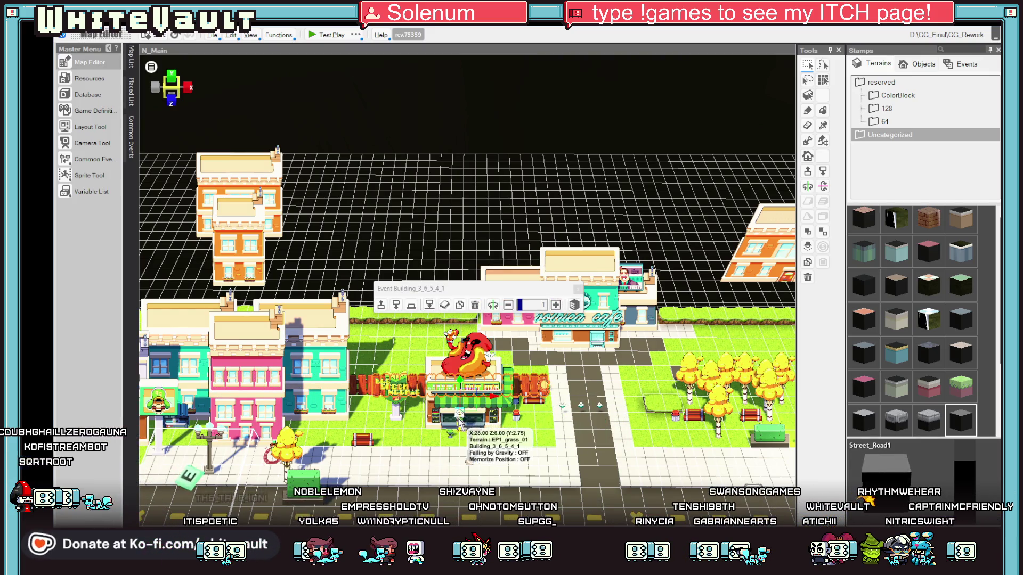
pyautogui.moveTo(473, 407)
pyautogui.mouseDown()
pyautogui.moveTo(544, 394)
pyautogui.moveTo(376, 373)
pyautogui.moveTo(309, 393)
pyautogui.moveTo(630, 441)
pyautogui.mouseUp()
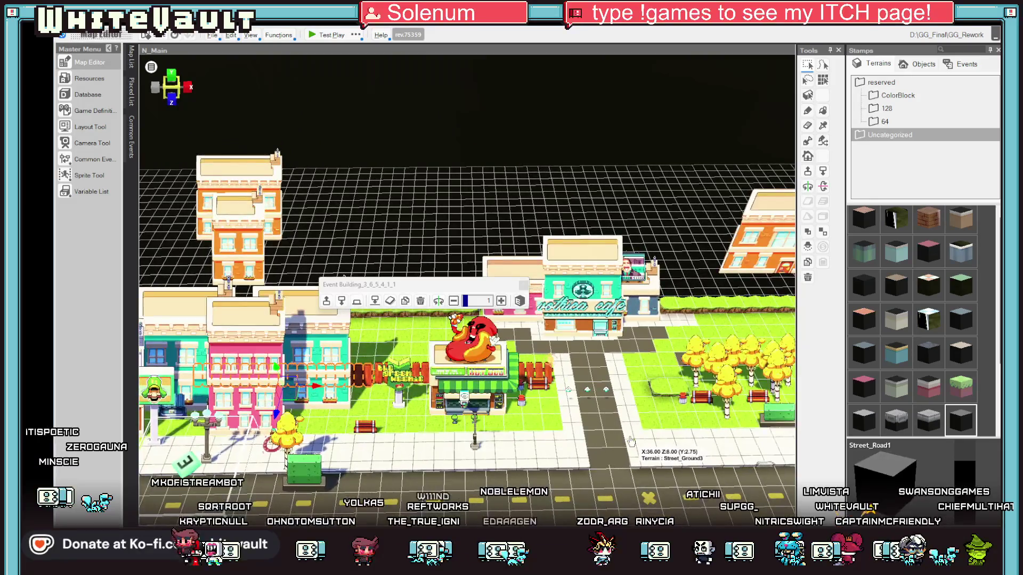
# Remove raised terrain tiles near the trees, tilt to a top-down view, and start a test play
pyautogui.click(646, 392)
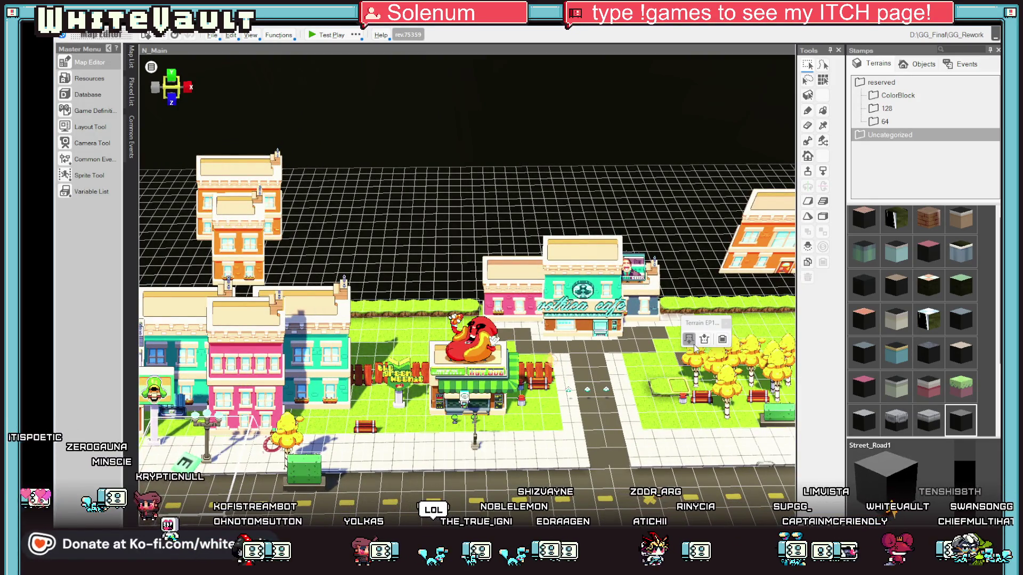
pyautogui.click(704, 341)
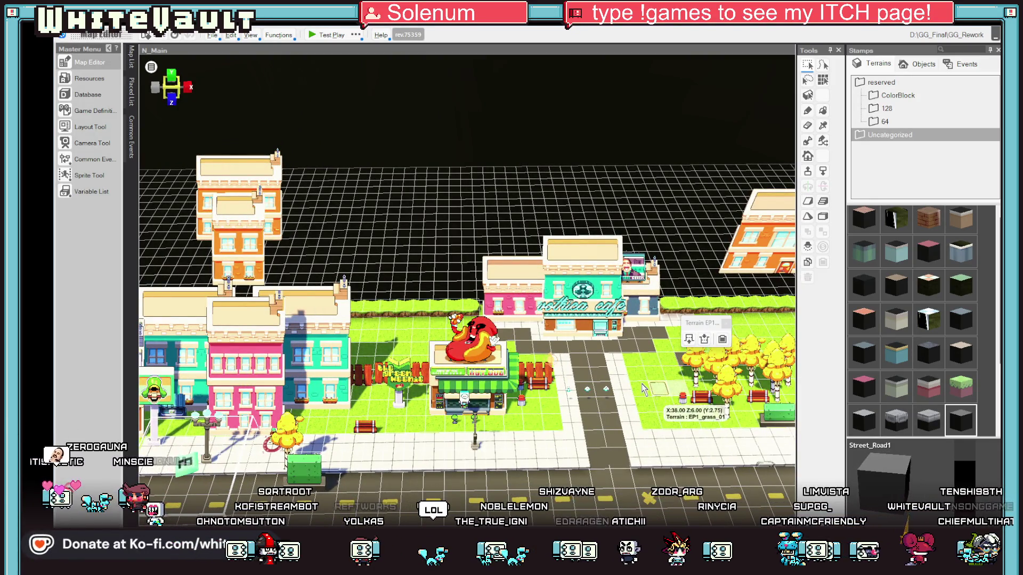
pyautogui.click(677, 378)
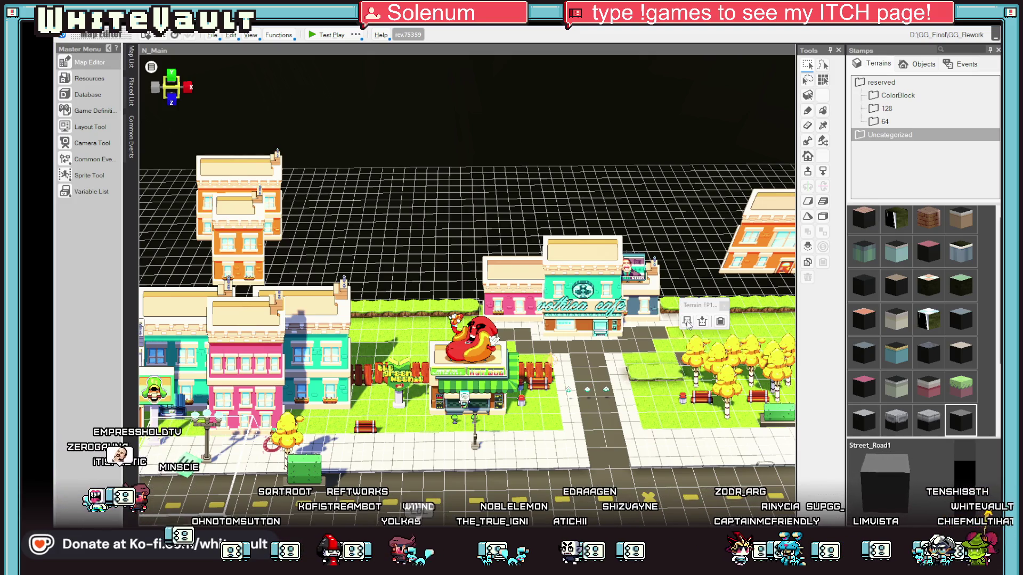
pyautogui.click(687, 322)
pyautogui.click(687, 322)
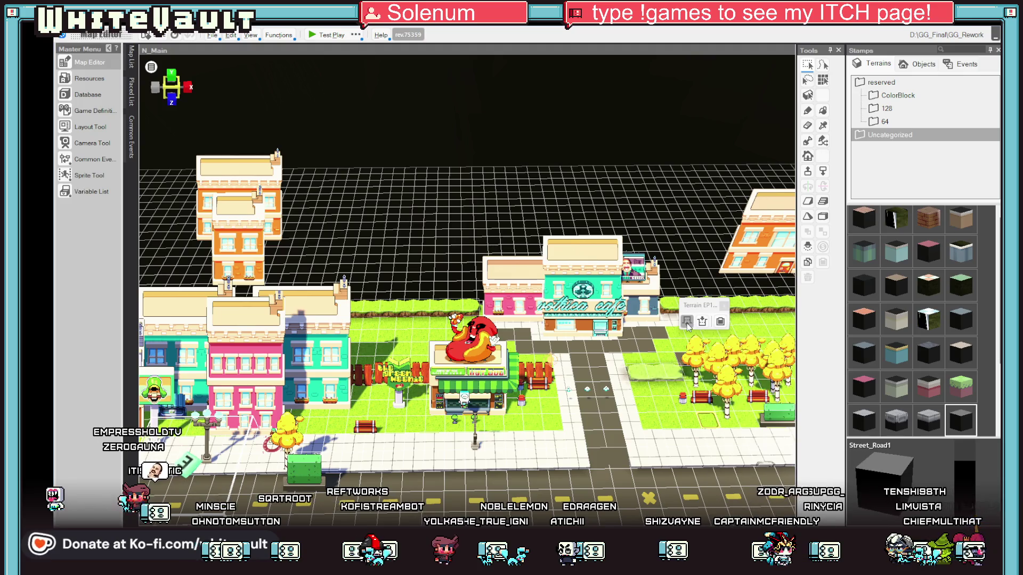
pyautogui.moveTo(532, 309); pyautogui.dragTo(478, 282)
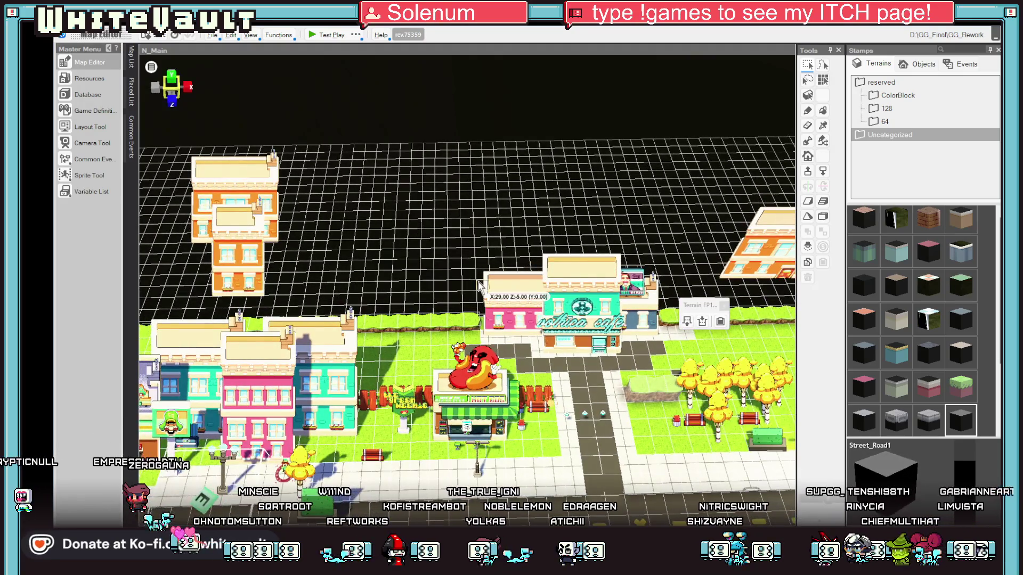
pyautogui.click(324, 35)
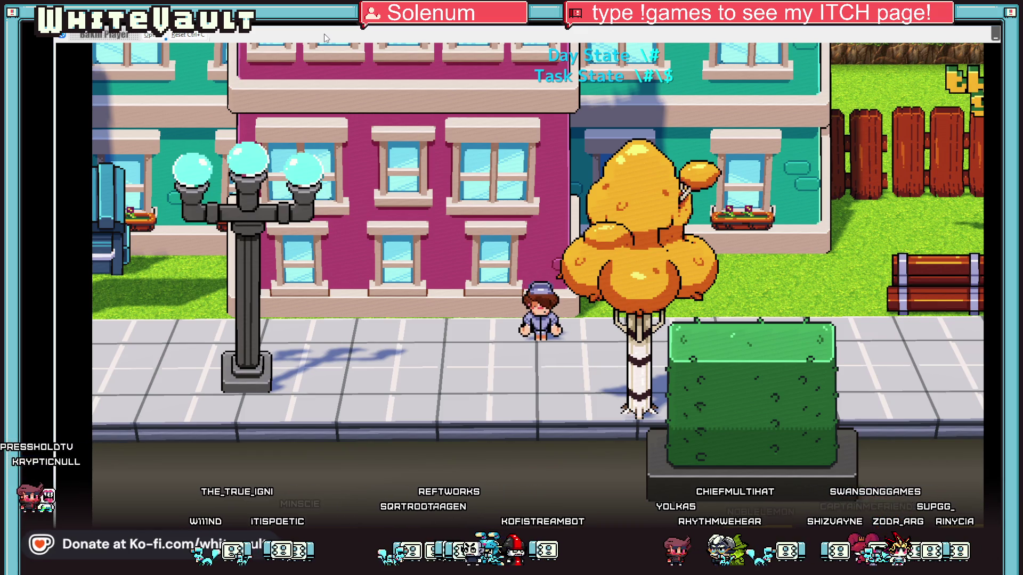
# Walk to the hot dog stand and talk to the vendor to see the close-up and message
pyautogui.press('Left')
pyautogui.press('Left')
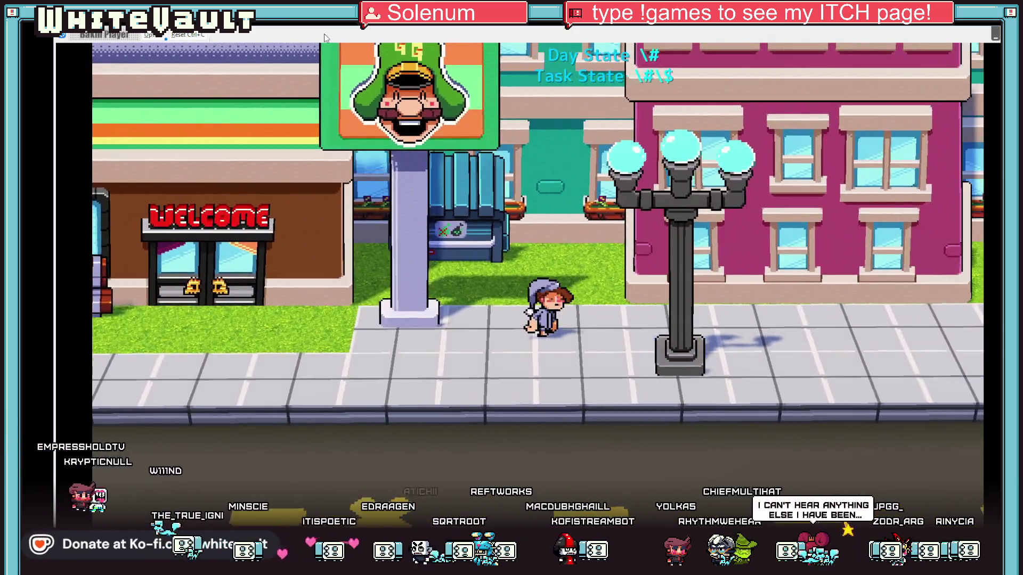
pyautogui.press('Right')
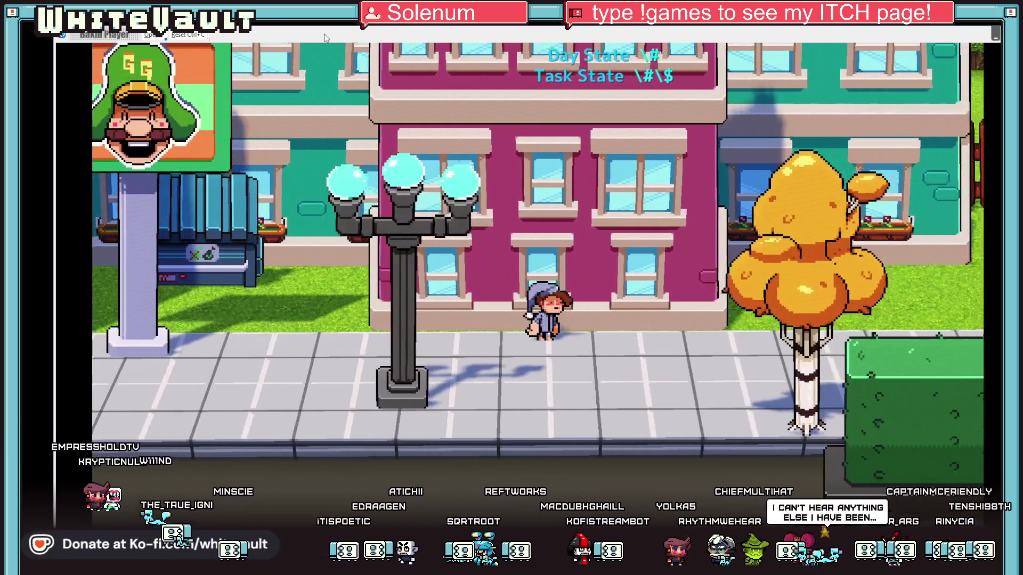
pyautogui.press('Right')
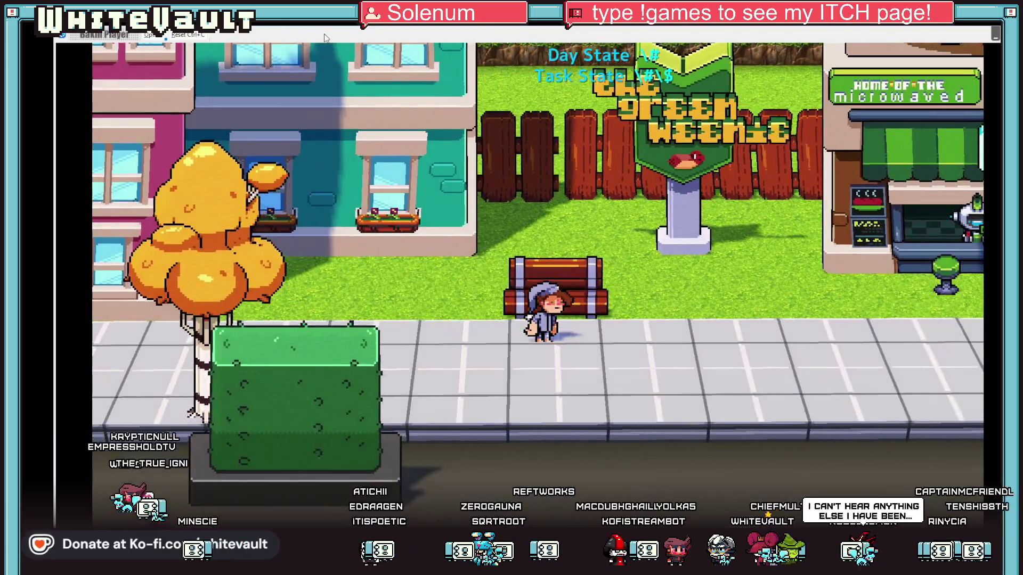
pyautogui.press('Right')
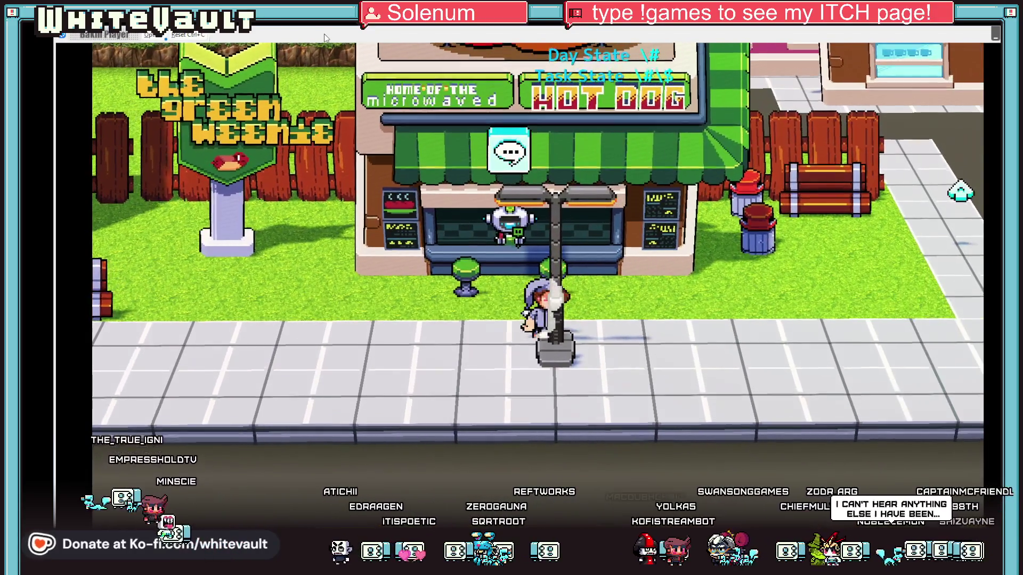
pyautogui.press('Up')
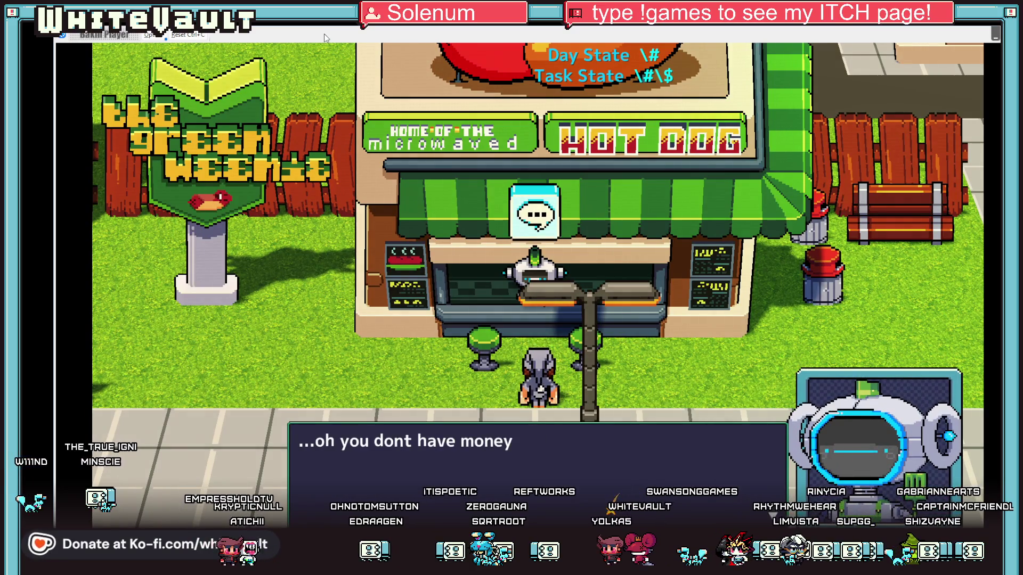
pyautogui.press('Return')
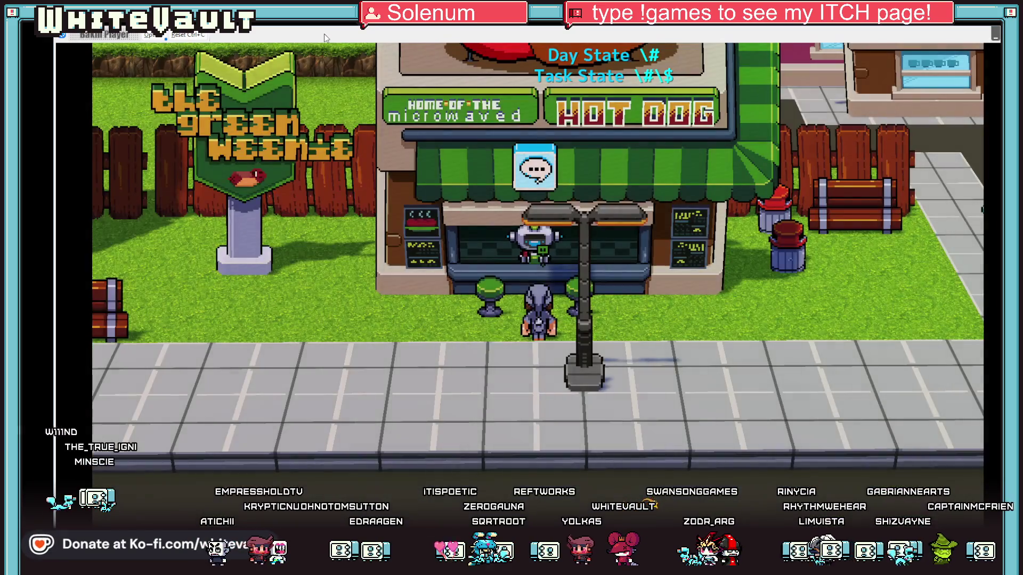
# Walk around the trash cans back onto the sidewalk, then shrink the test play window
pyautogui.press('Right')
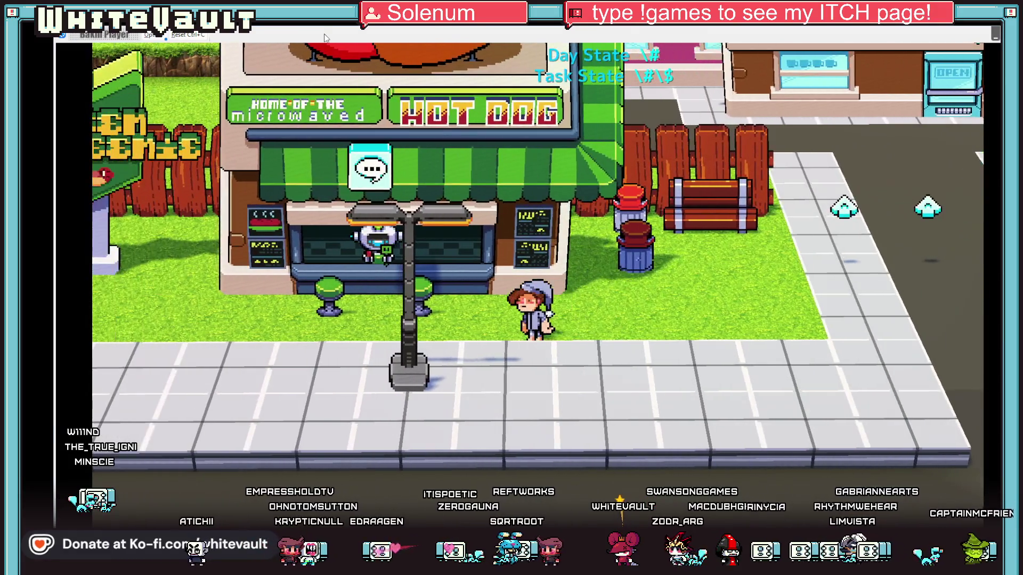
pyautogui.press('Up')
pyautogui.press('Right')
pyautogui.press('Left')
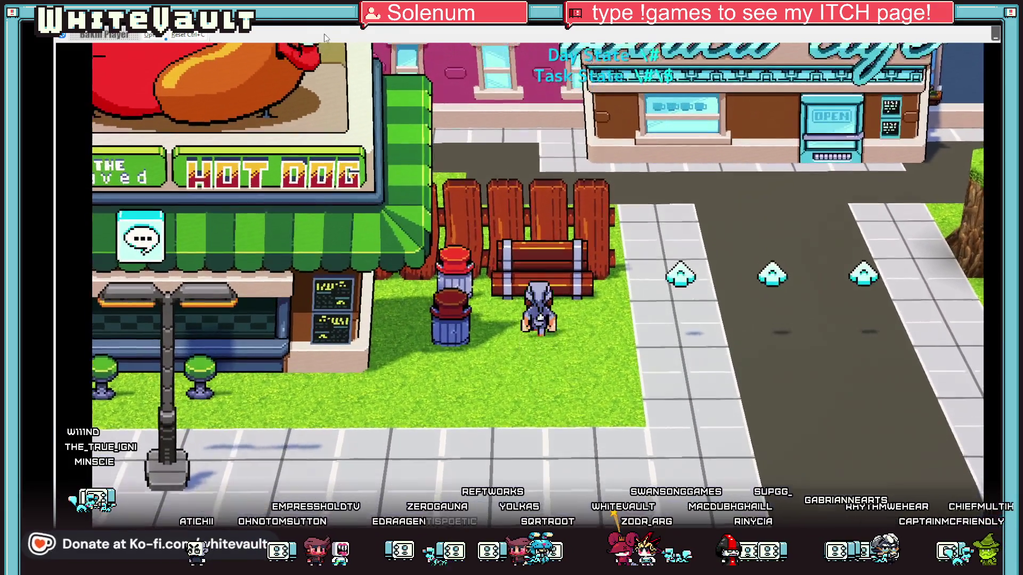
pyautogui.press('Down')
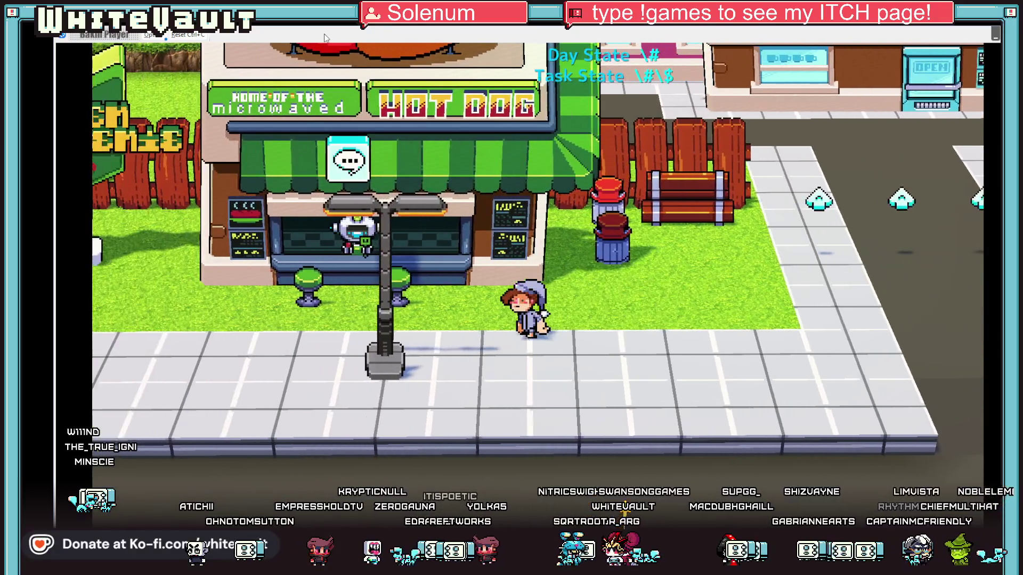
pyautogui.press('Up')
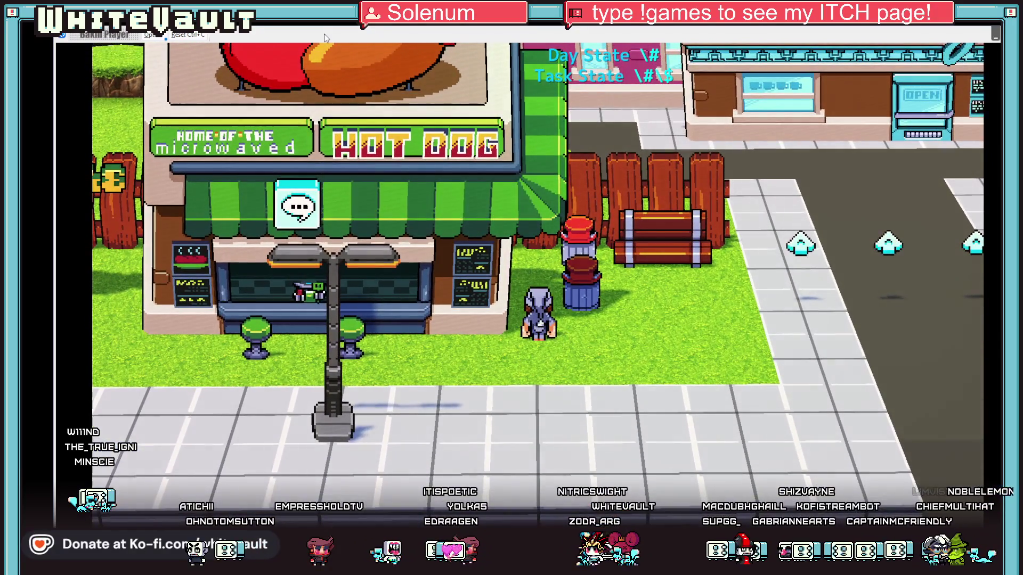
pyautogui.press('Down')
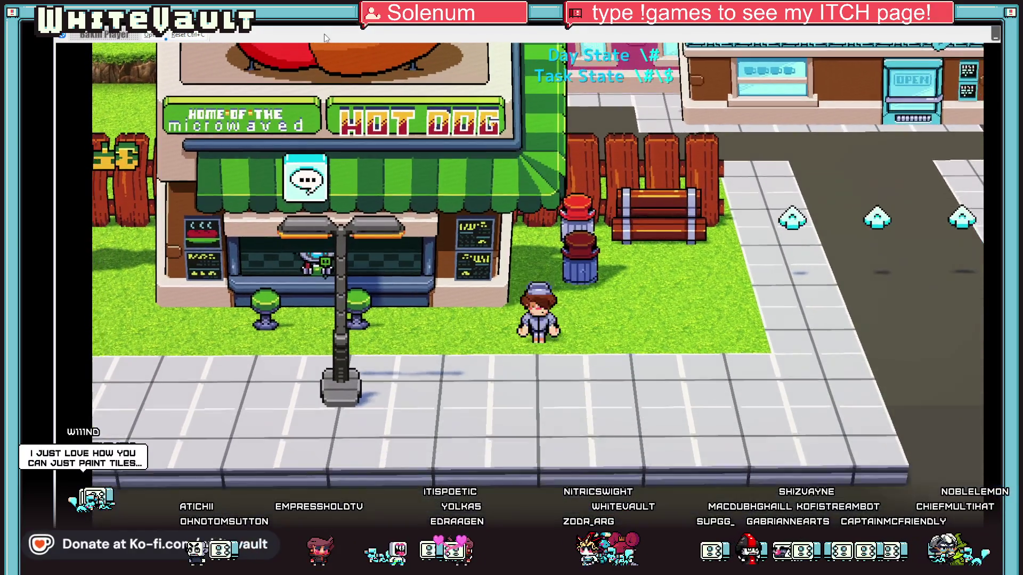
pyautogui.press('Left')
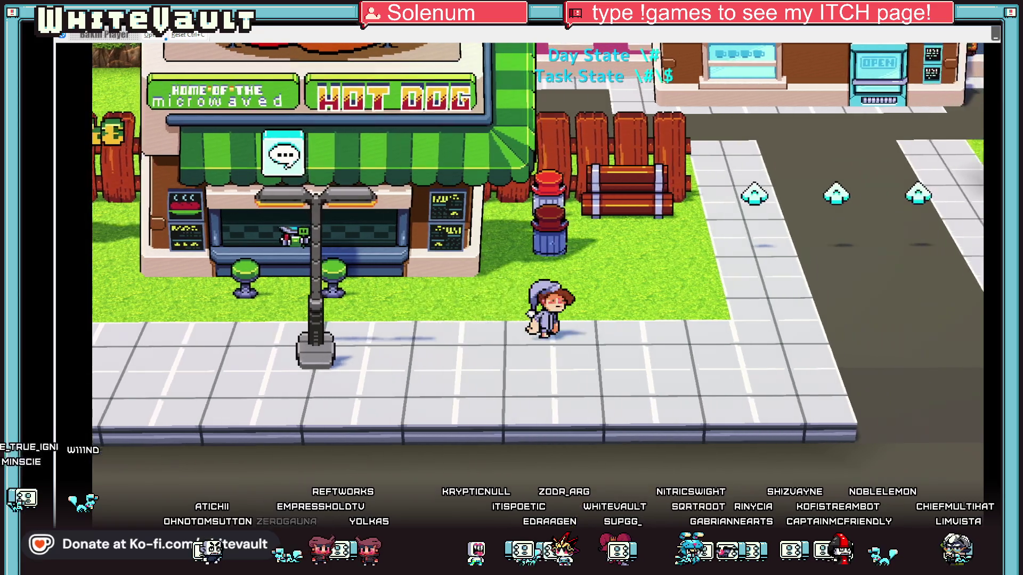
pyautogui.press('Left')
pyautogui.press('Left')
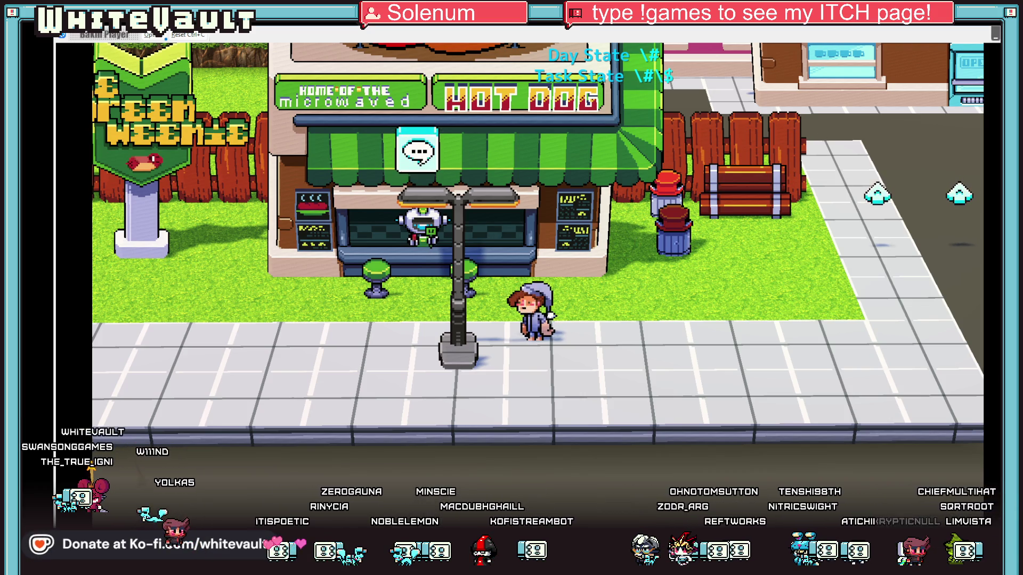
pyautogui.click(995, 34)
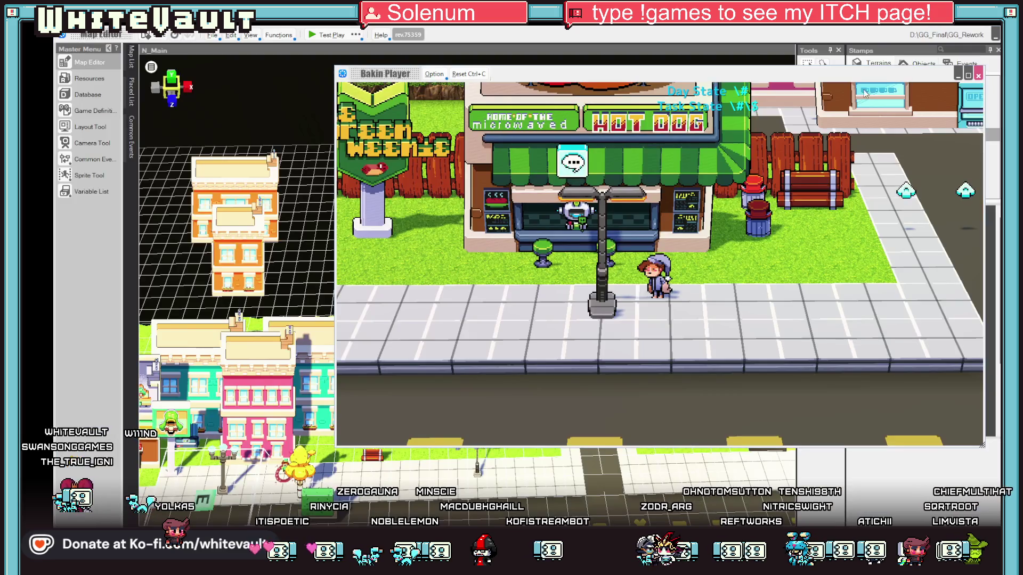
# Close the test play and open Day1_Park from the project's map list
pyautogui.click(977, 74)
pyautogui.scroll(-3, 150, 68)
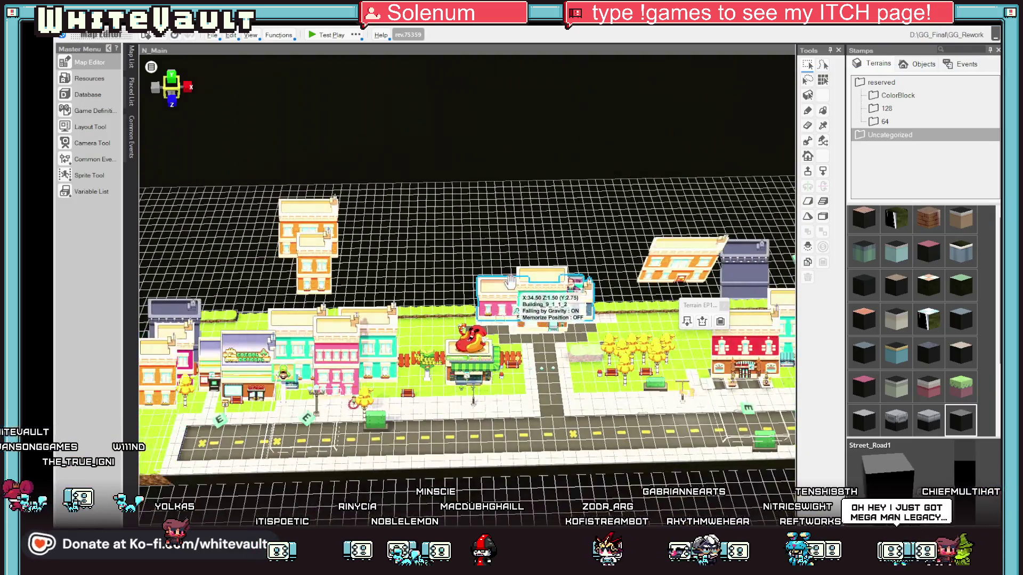
pyautogui.click(131, 57)
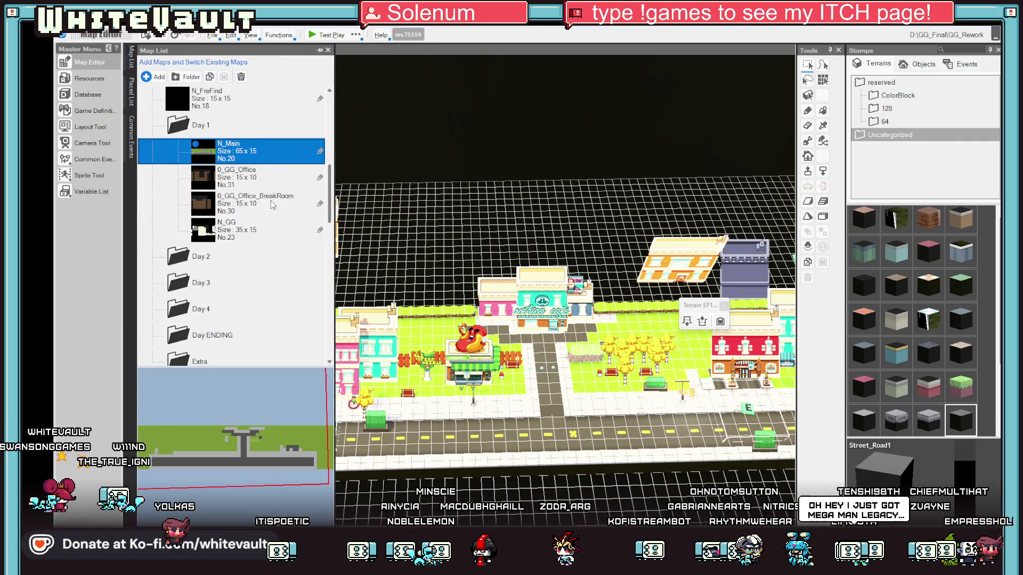
pyautogui.scroll(-6, 277, 213)
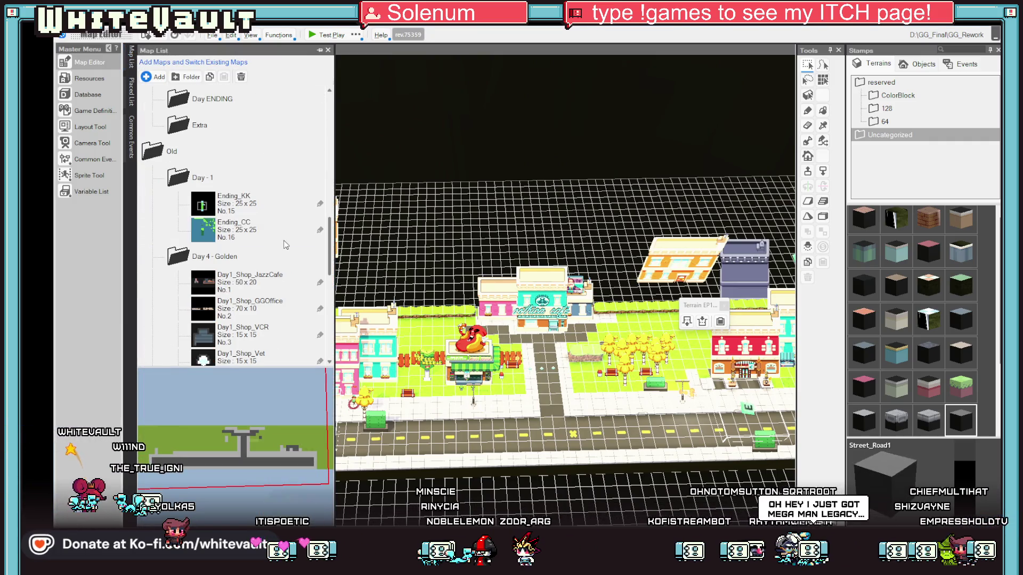
pyautogui.scroll(-5, 271, 255)
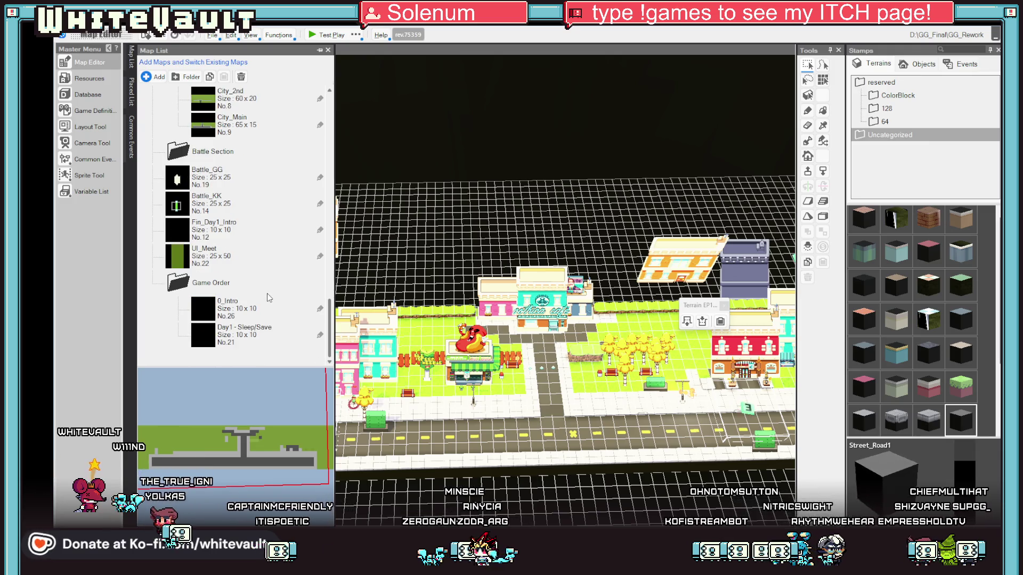
pyautogui.scroll(4, 265, 330)
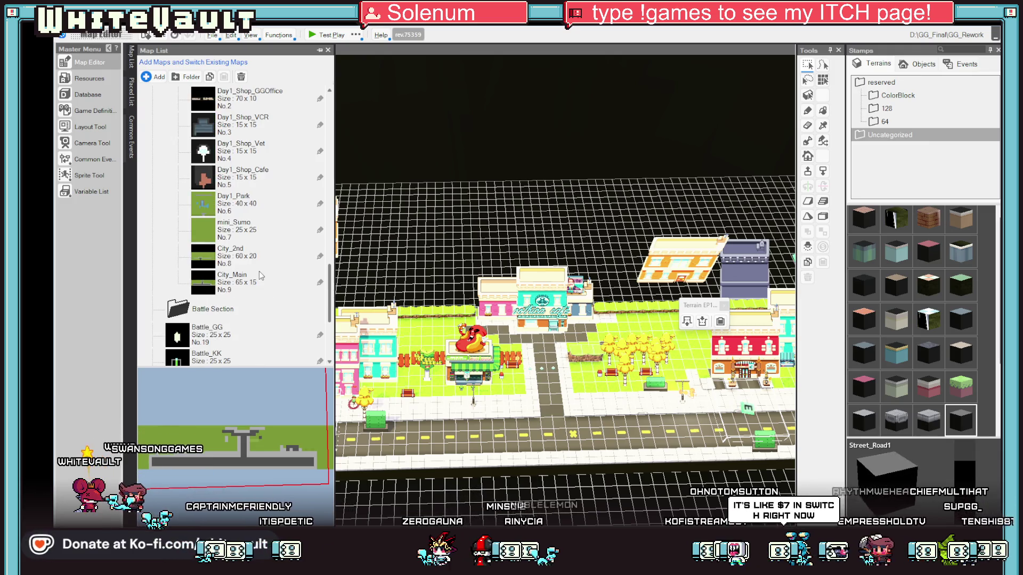
pyautogui.scroll(2, 254, 296)
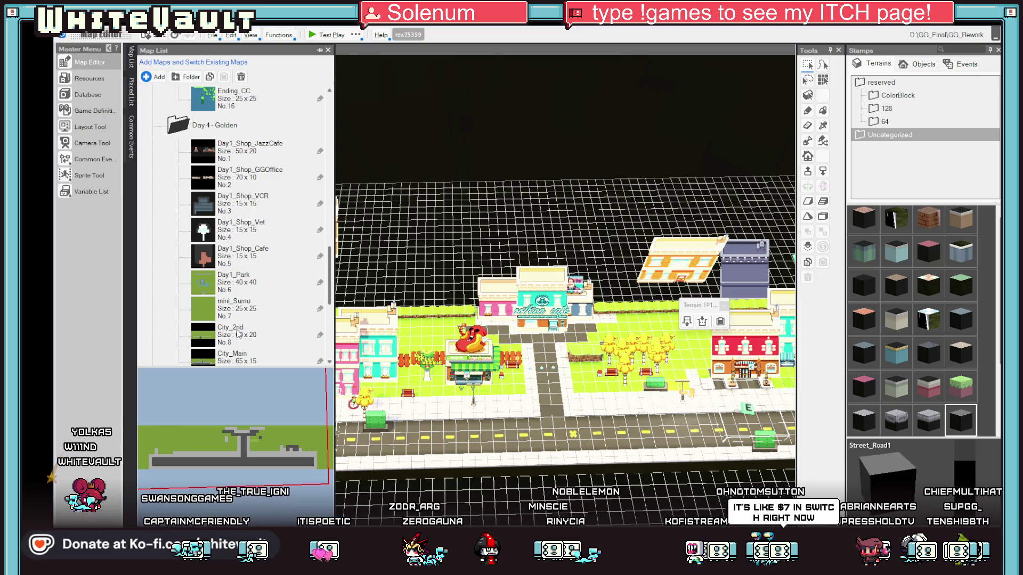
pyautogui.scroll(-2, 238, 334)
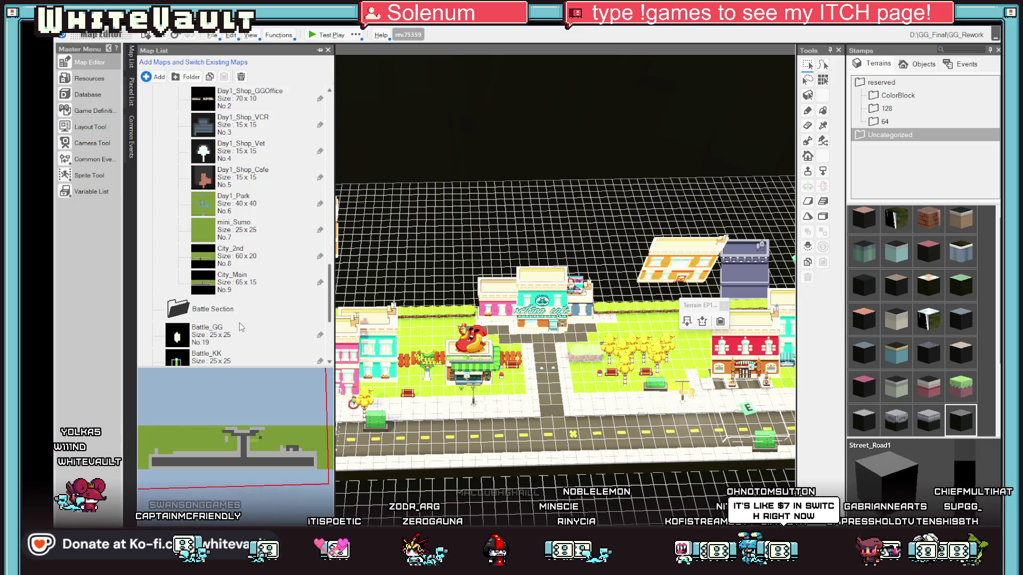
pyautogui.doubleClick(244, 203)
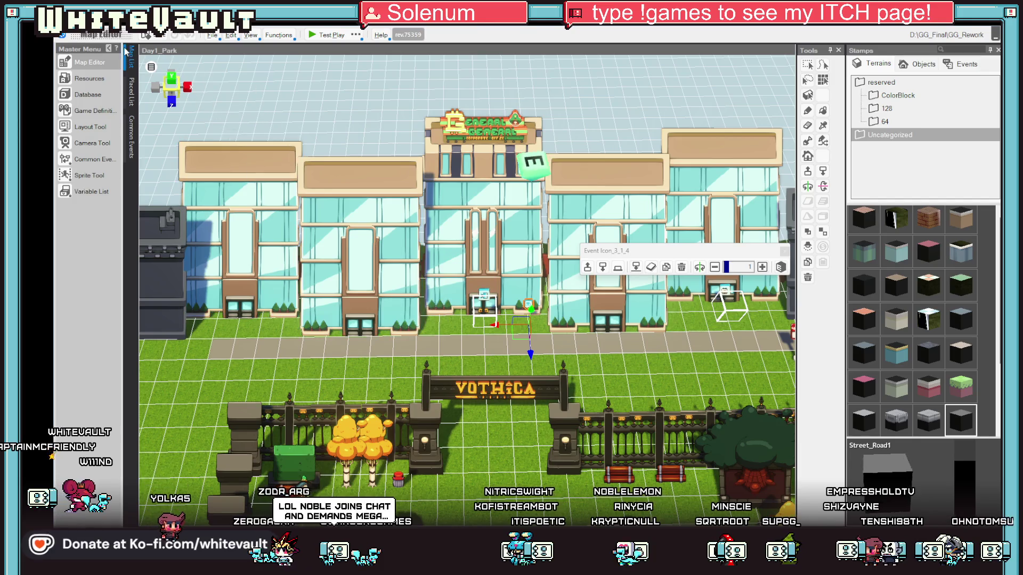
# Scroll the Map List up to the Day 1 folder and open N_Main
pyautogui.moveTo(133, 51)
pyautogui.scroll(3, 258, 140)
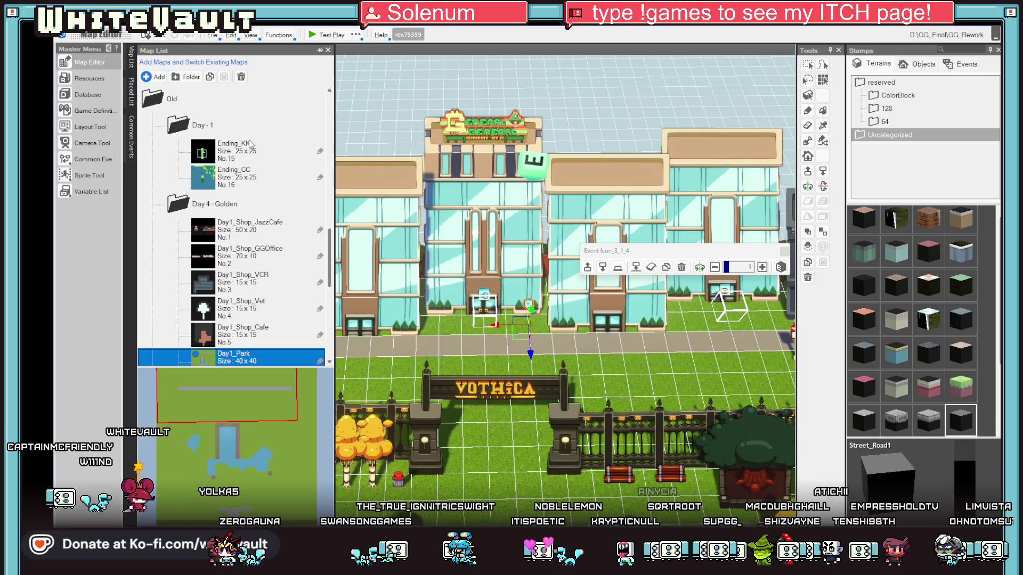
pyautogui.scroll(5, 272, 207)
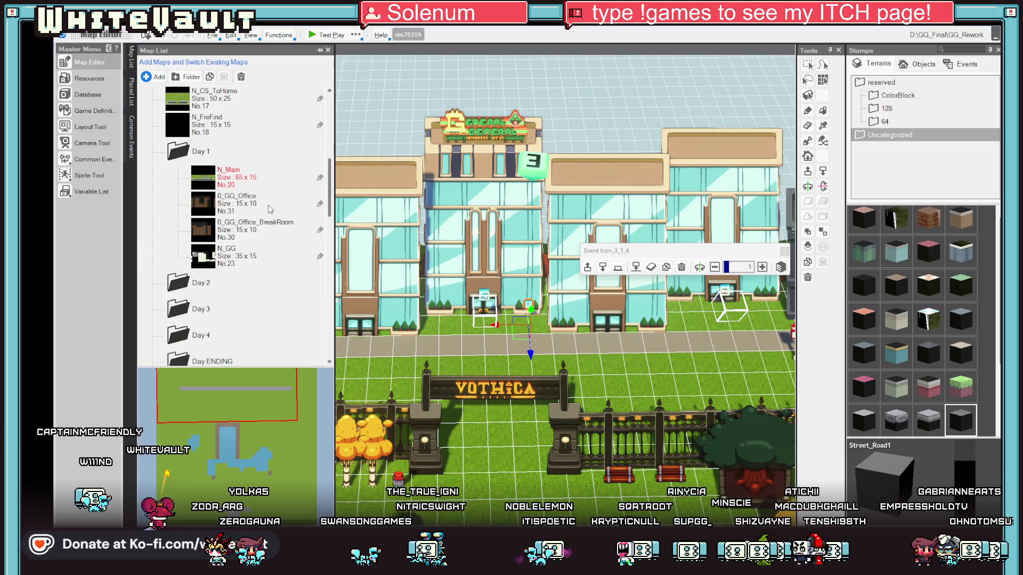
pyautogui.doubleClick(226, 173)
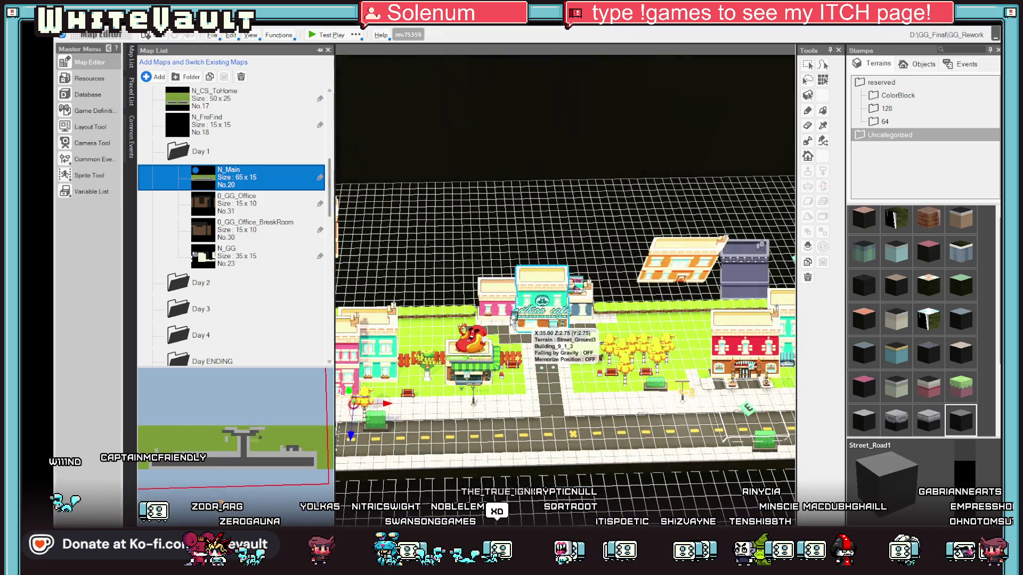
# Zoom toward the hot dog stand and select the event marker beside it
pyautogui.scroll(3, 510, 319)
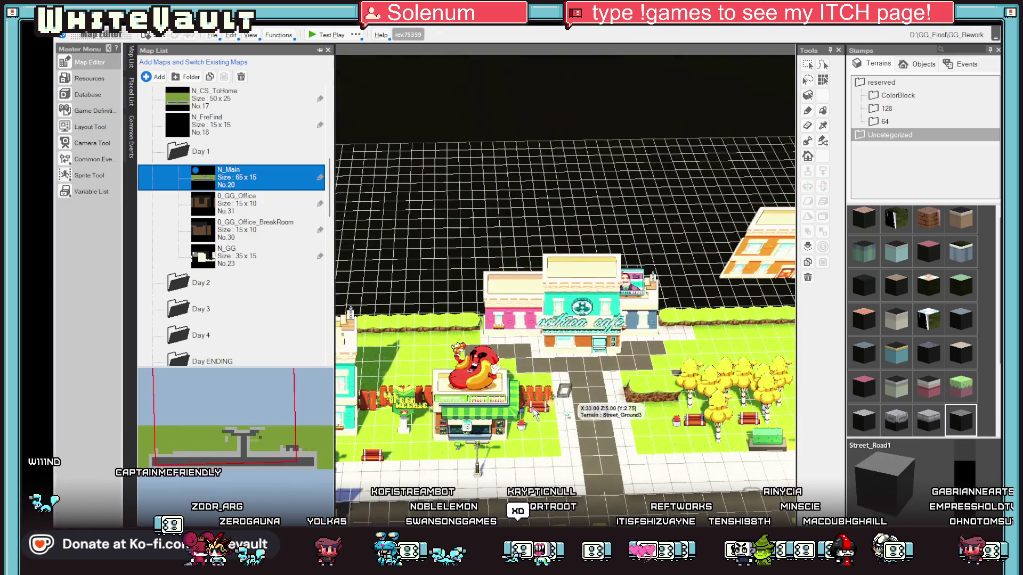
pyautogui.click(509, 452)
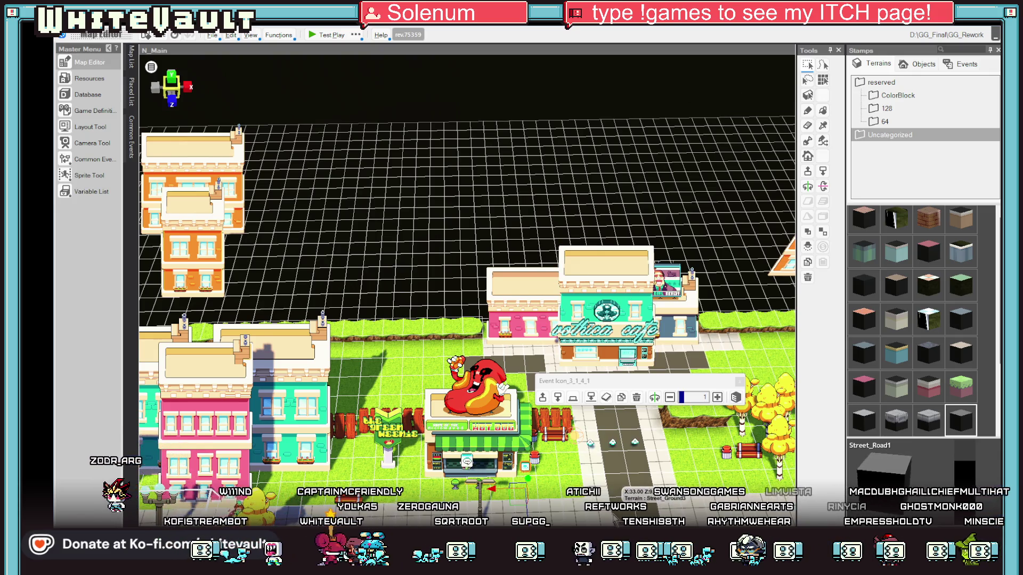
# Shift the event marker slightly left beside the hot dog stand
pyautogui.scroll(5, 618, 506)
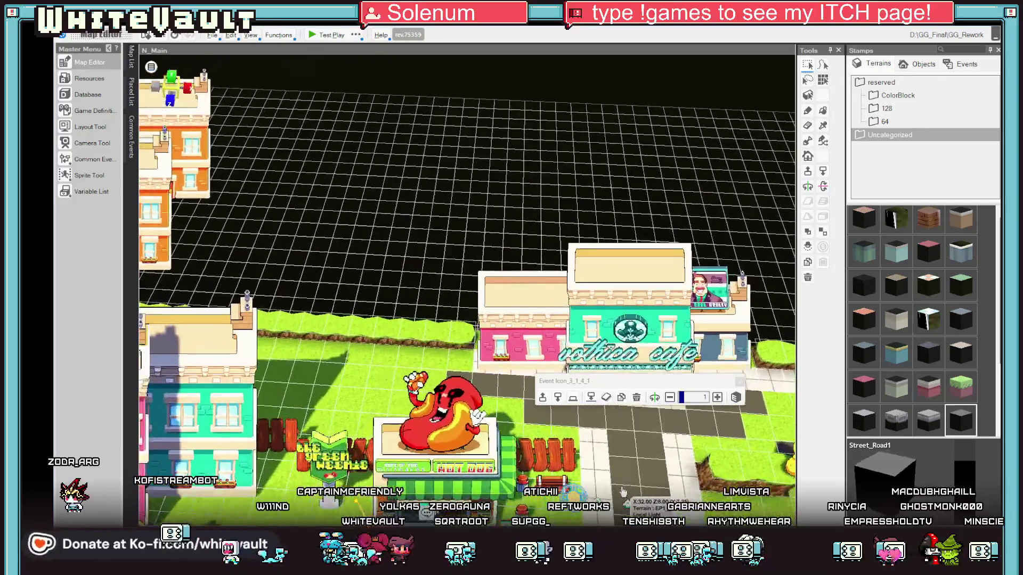
pyautogui.scroll(-3, 623, 491)
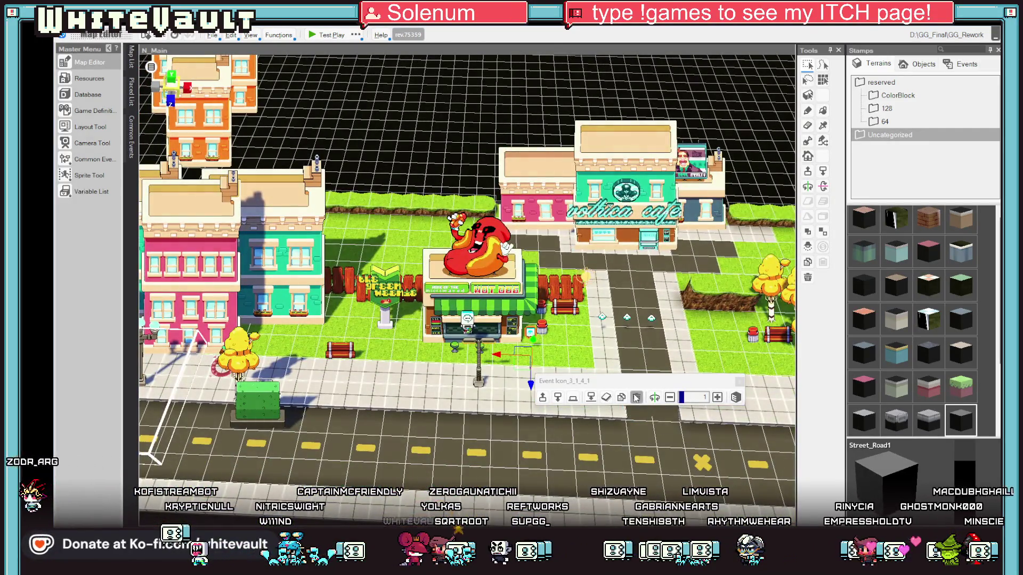
pyautogui.scroll(4, 609, 262)
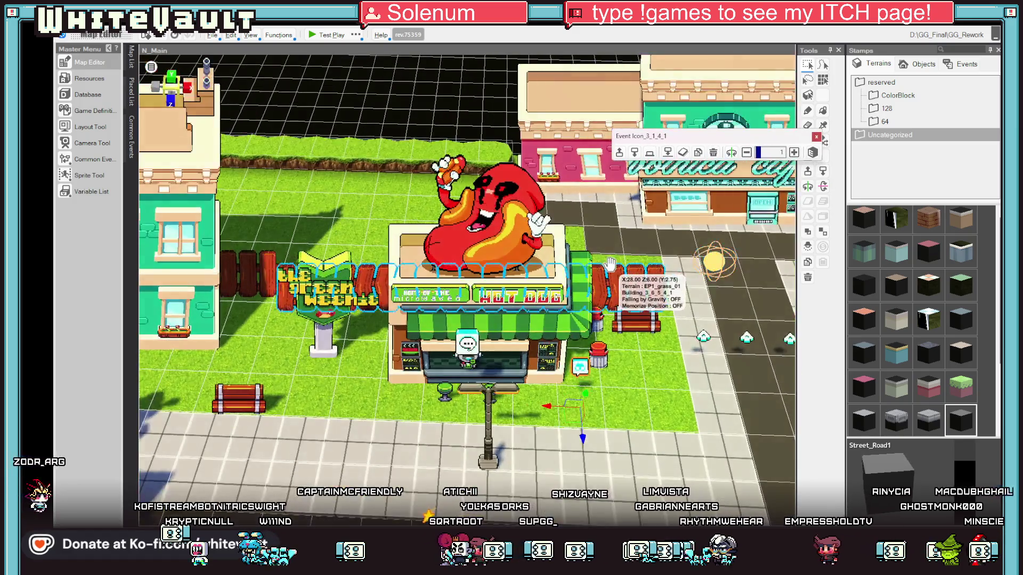
pyautogui.scroll(2, 676, 368)
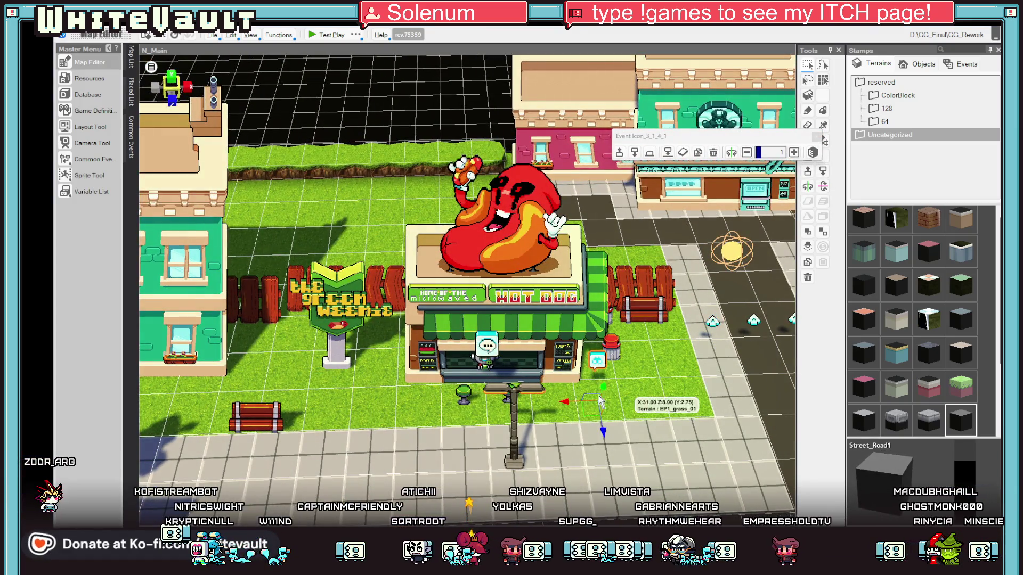
pyautogui.moveTo(599, 400); pyautogui.dragTo(549, 397)
pyautogui.click(559, 381)
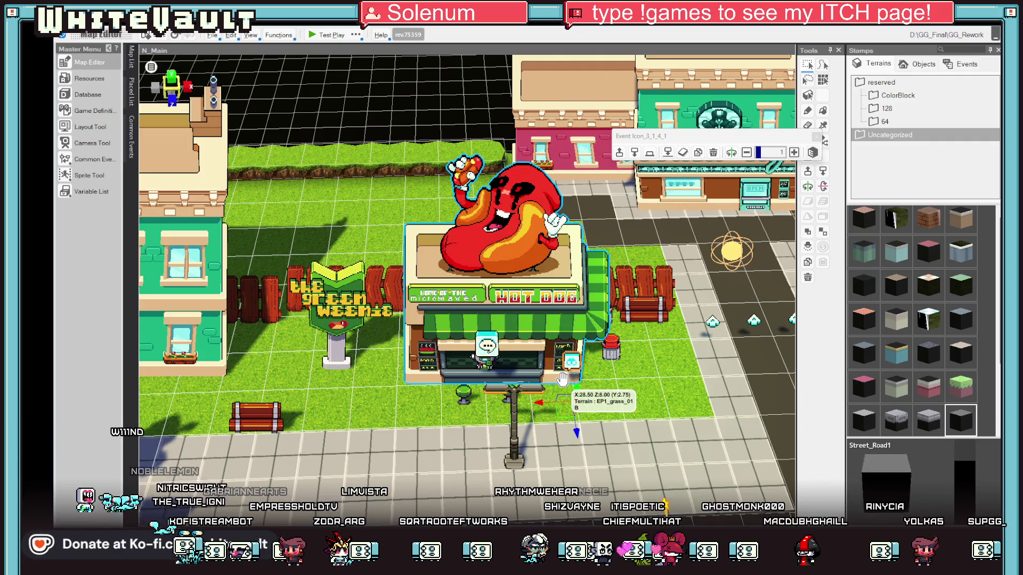
pyautogui.press('Left')
pyautogui.press('Left')
pyautogui.press('Left')
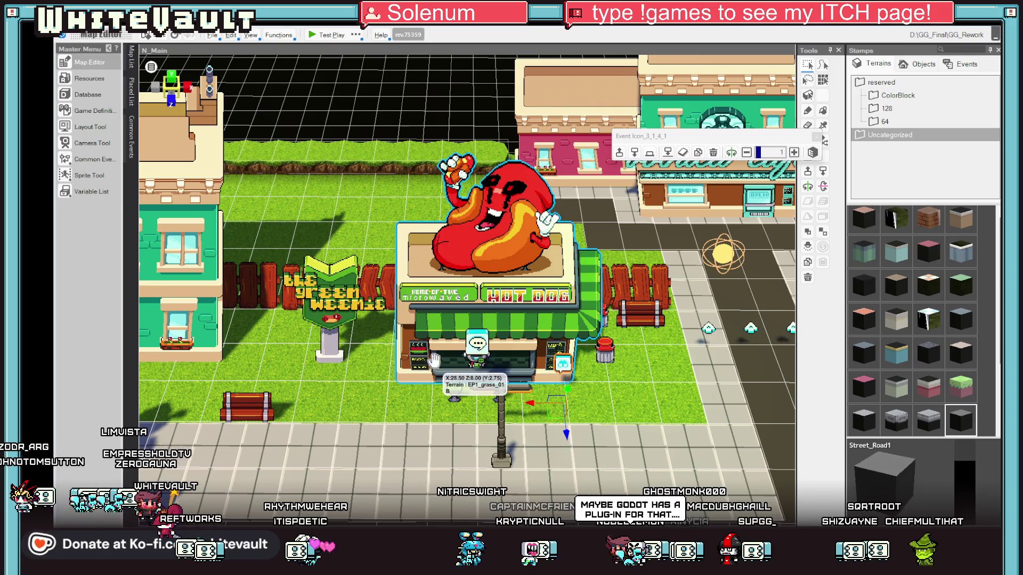
# Open the Icon_3_1_4_1 event at the stand's counter in the Event Editor
pyautogui.click(476, 361)
pyautogui.scroll(2, 474, 373)
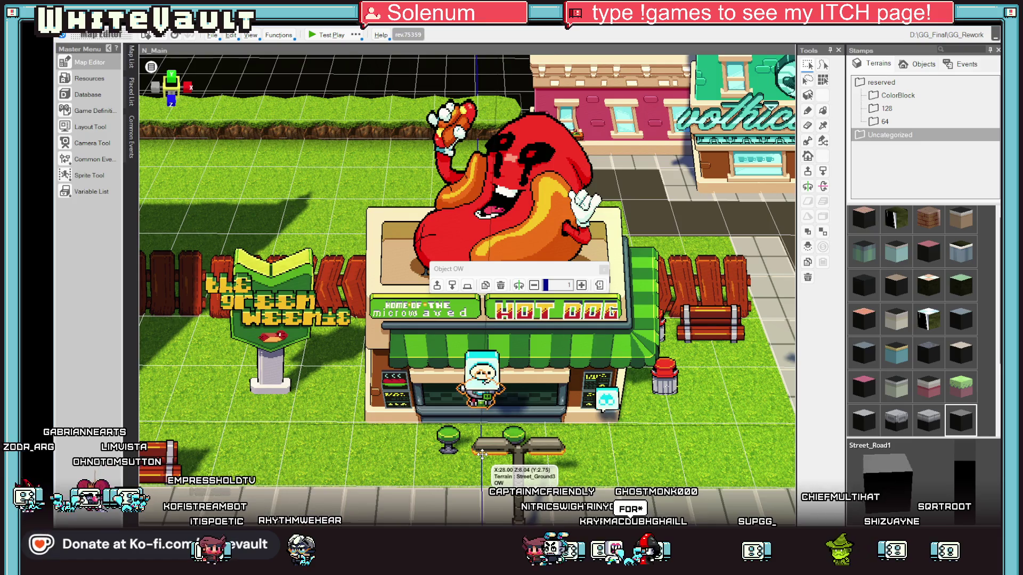
pyautogui.click(599, 395)
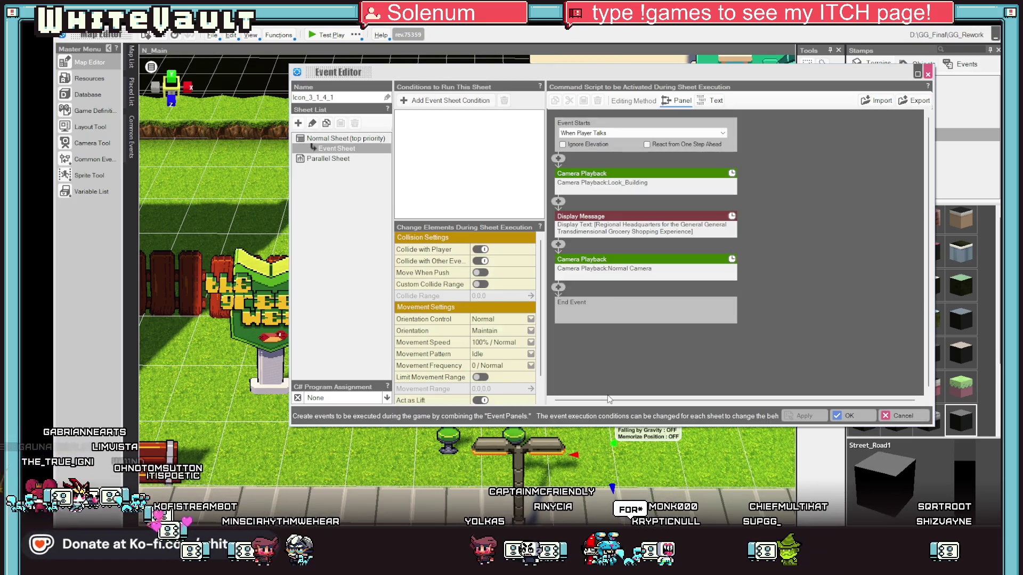
pyautogui.doubleClick(602, 397)
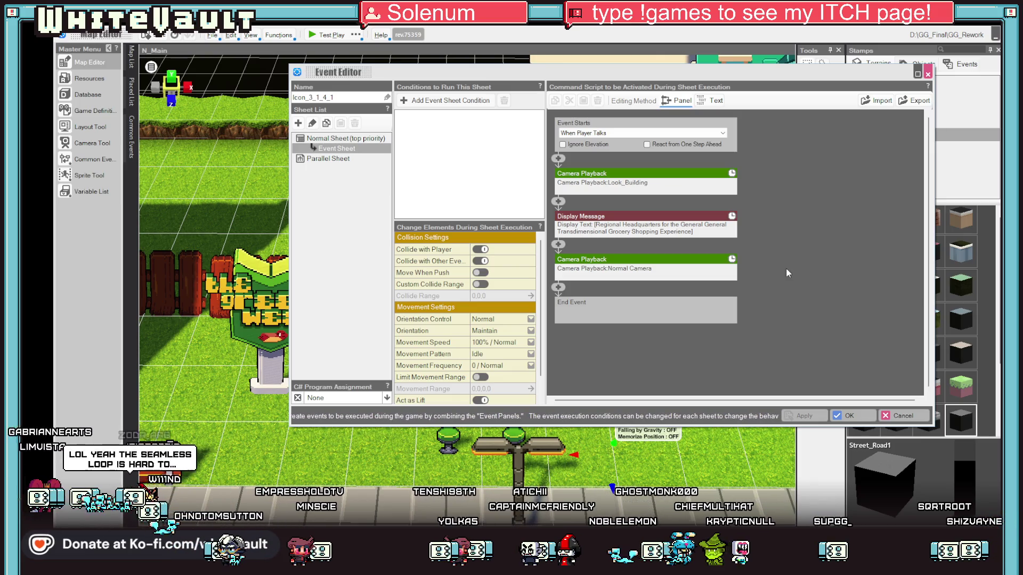
# Replace the event's message text with 'The Green Weenie' and confirm with OK
pyautogui.click(708, 229)
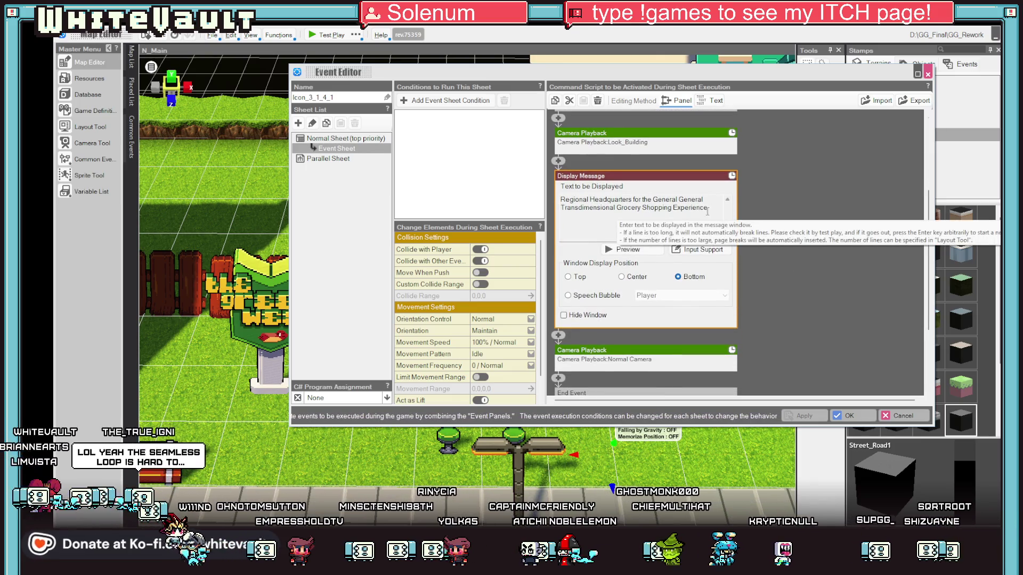
pyautogui.moveTo(707, 211); pyautogui.dragTo(556, 198)
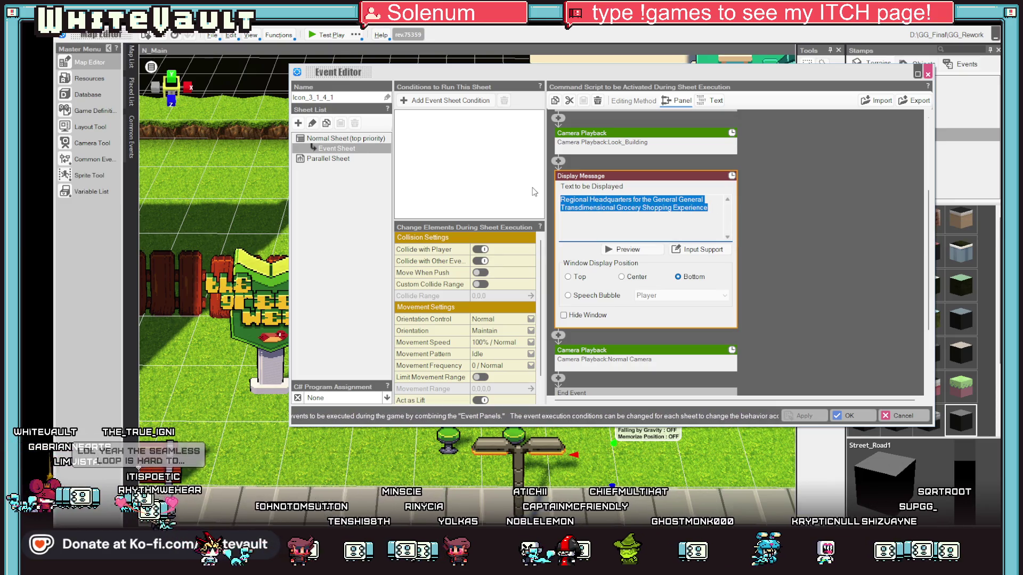
pyautogui.write('The ')
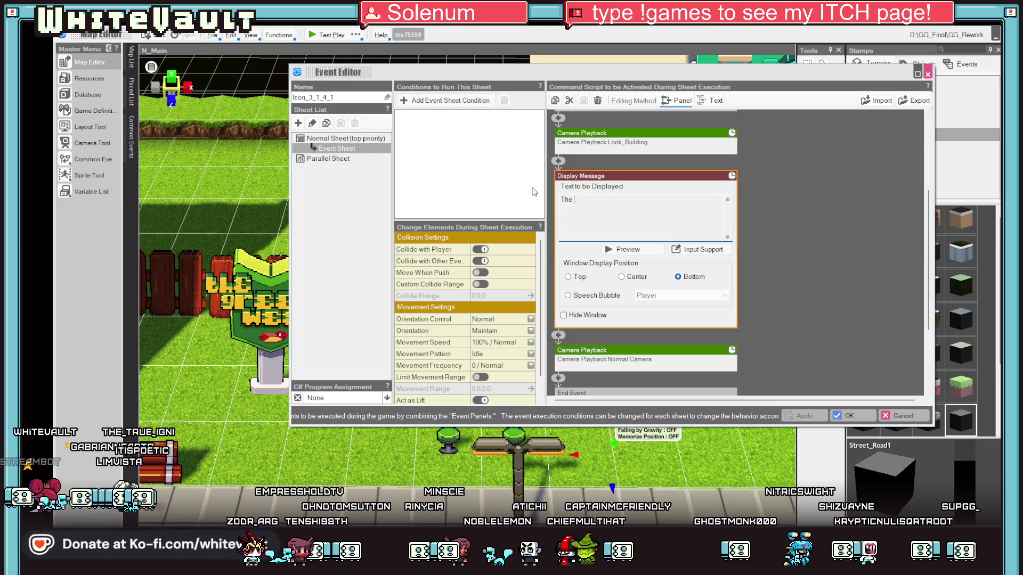
pyautogui.write('Green W')
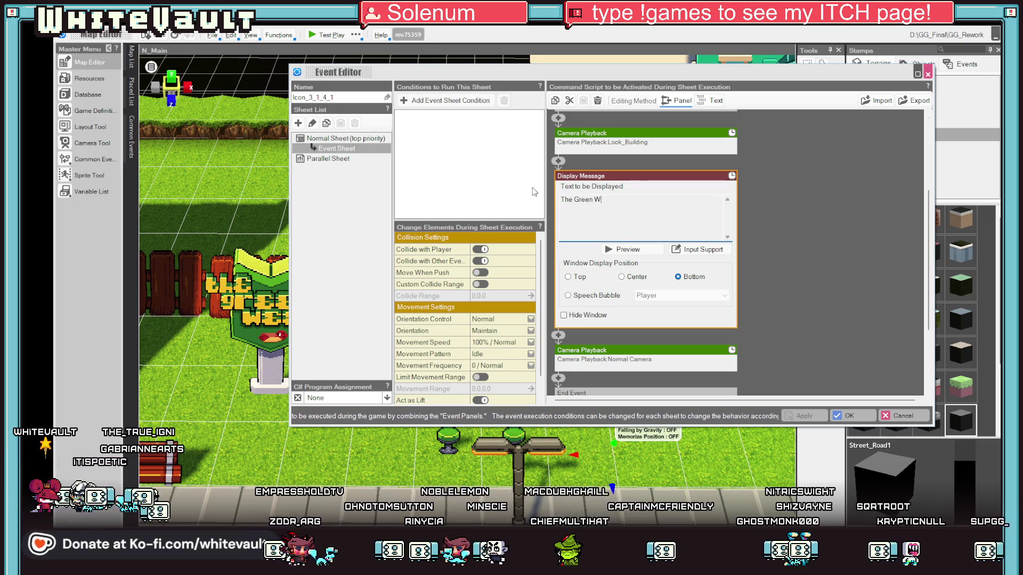
pyautogui.write('eeniw')
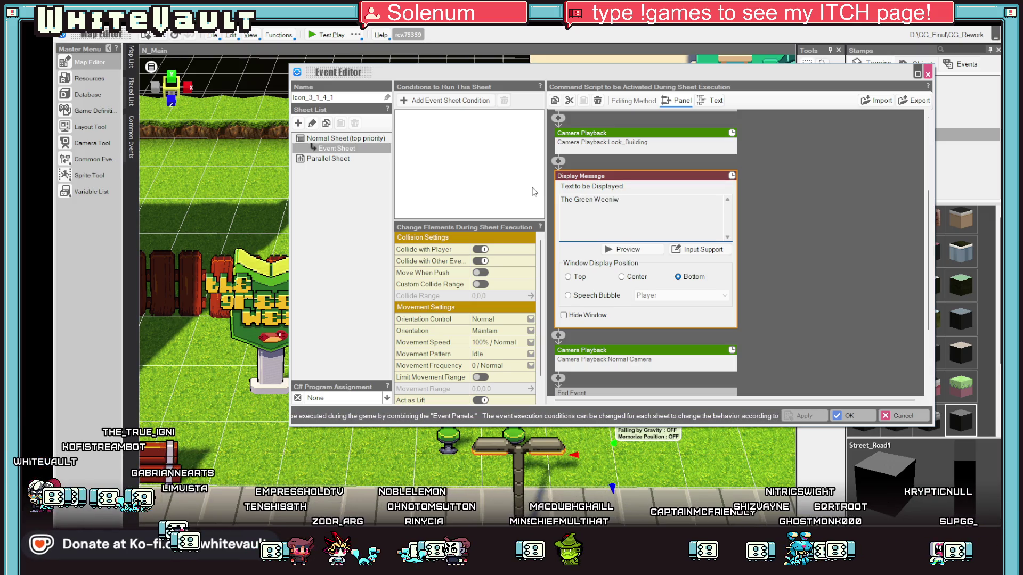
pyautogui.press('BackSpace')
pyautogui.write('e')
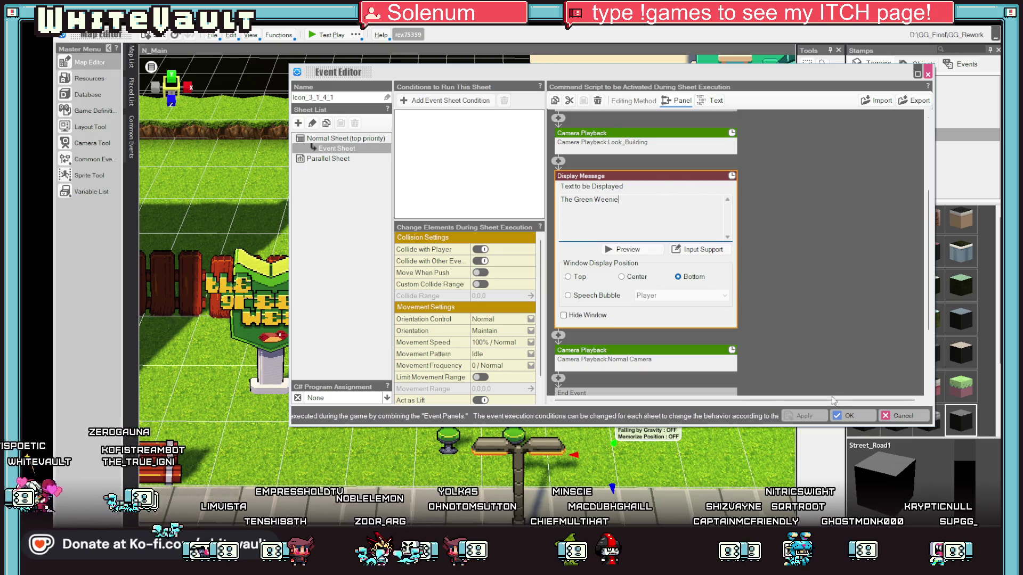
pyautogui.click(847, 416)
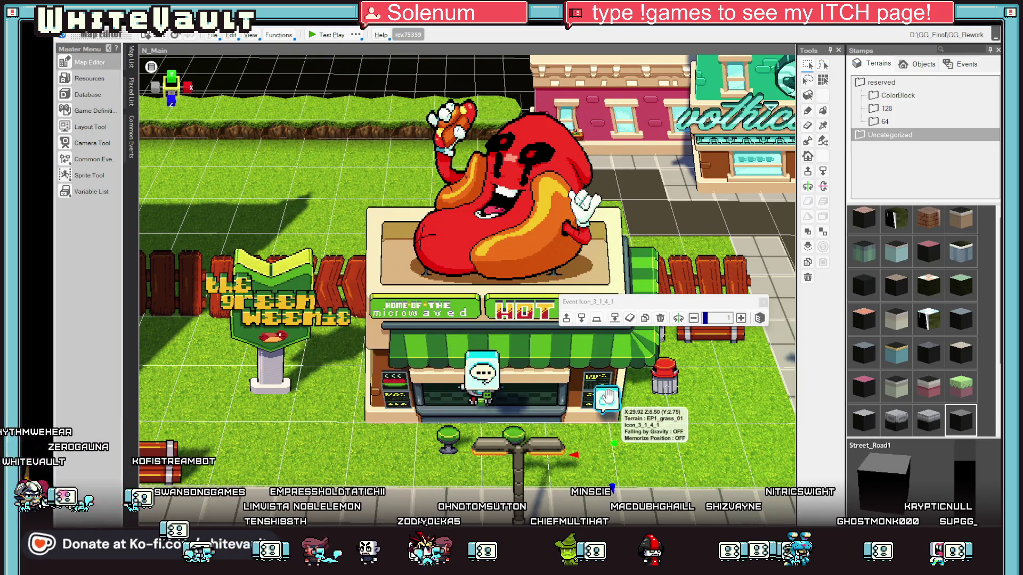
# Duplicate the N_CameraLock_GG camera work and rename the copy for the hot dog stand
pyautogui.click(92, 142)
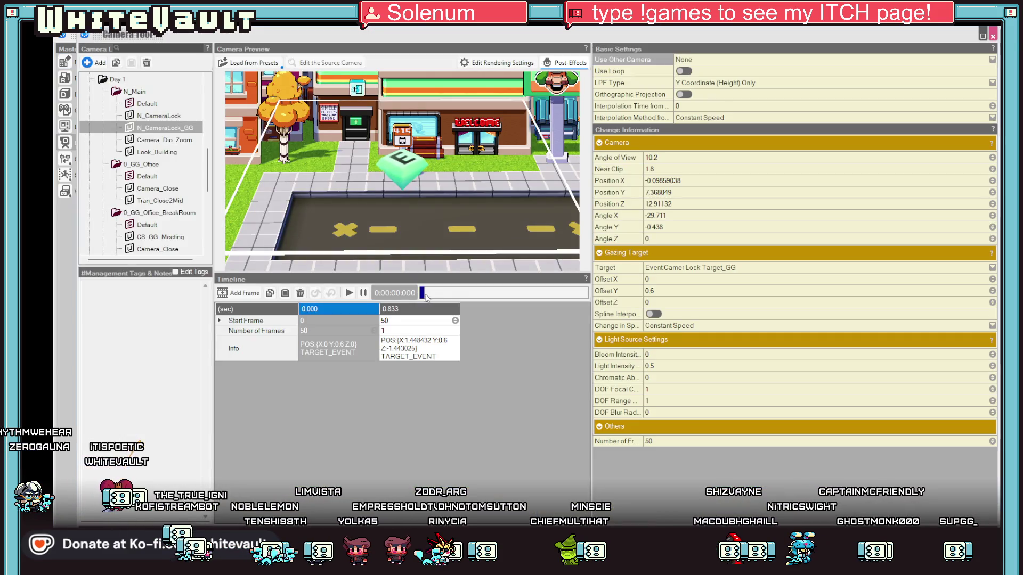
pyautogui.rightClick(162, 130)
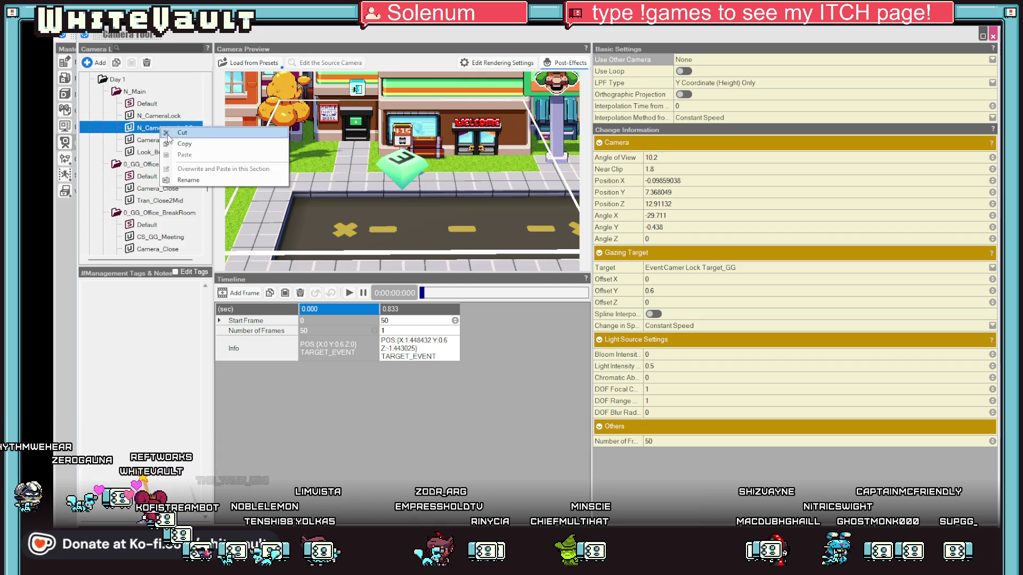
pyautogui.click(202, 151)
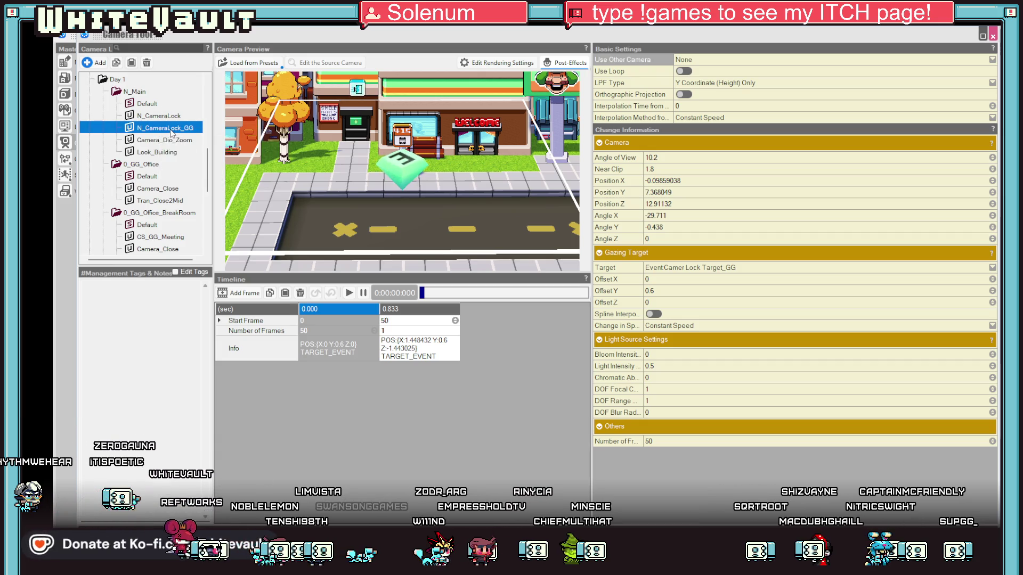
pyautogui.rightClick(171, 133)
pyautogui.click(209, 160)
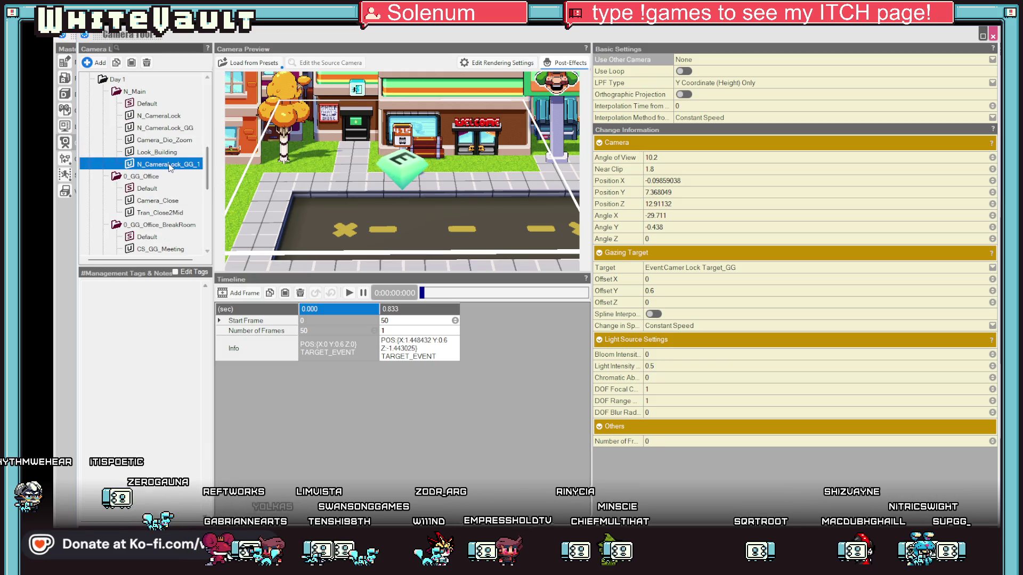
pyautogui.moveTo(171, 166); pyautogui.dragTo(183, 142)
pyautogui.click(183, 141)
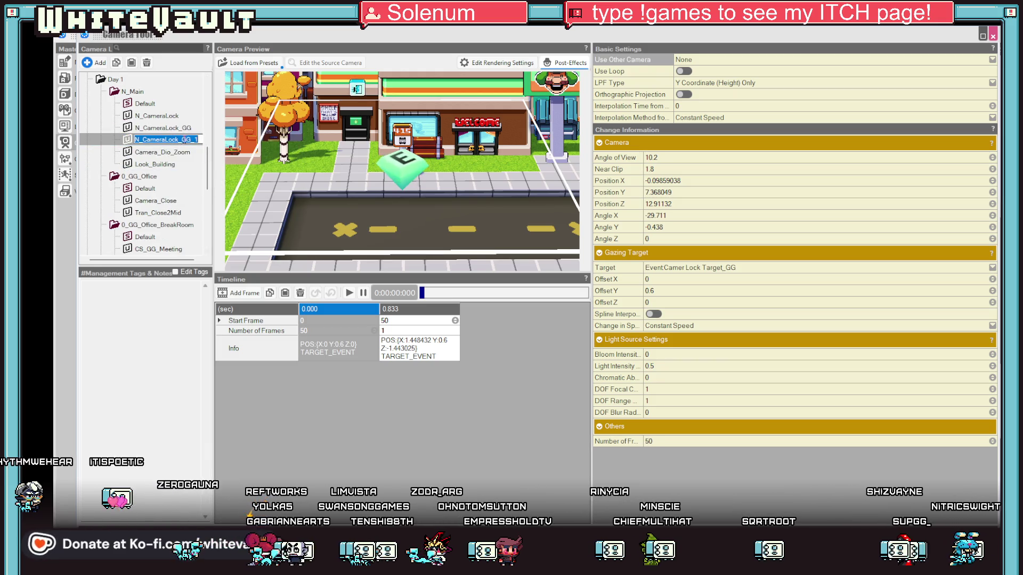
pyautogui.click(182, 140)
pyautogui.hotkey('shift', 'End')
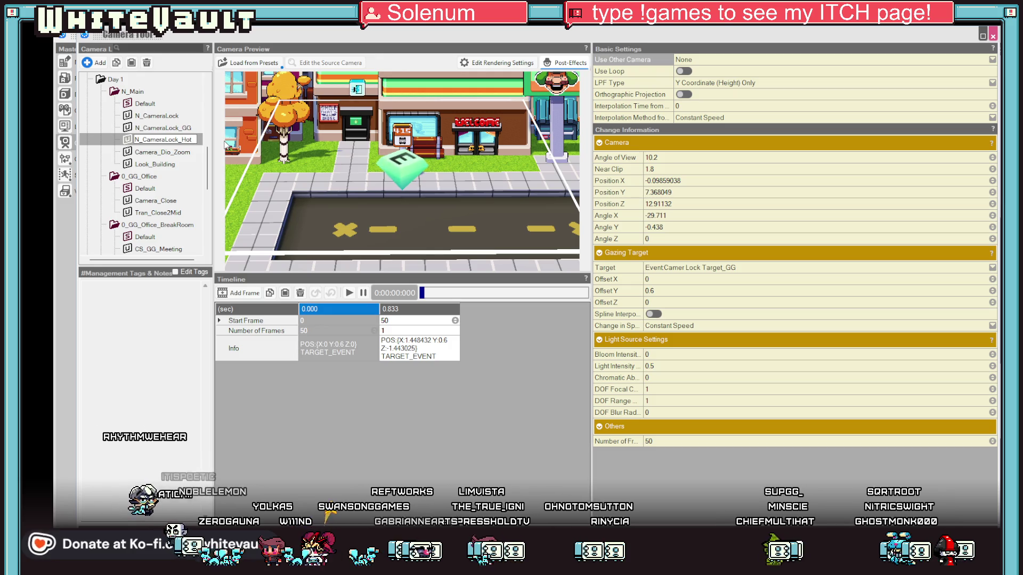
pyautogui.press('Return')
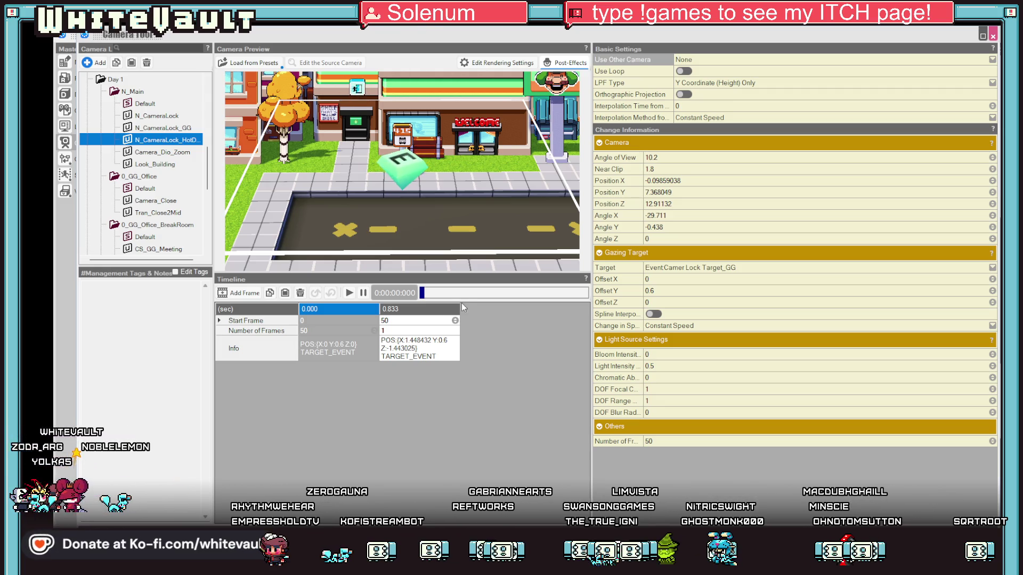
# Browse the available gaze targets, then return to the map editing view
pyautogui.click(815, 267)
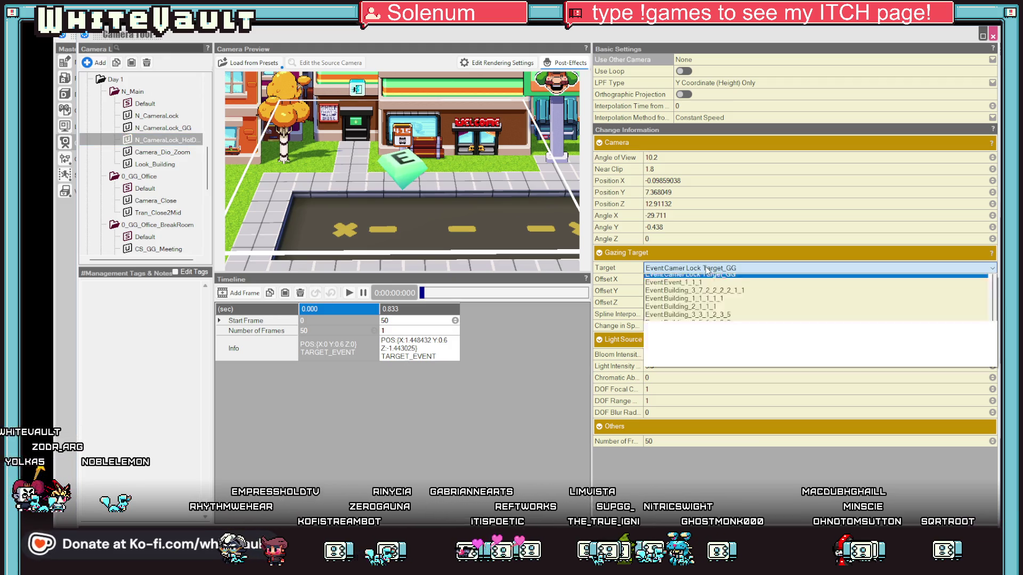
pyautogui.click(478, 438)
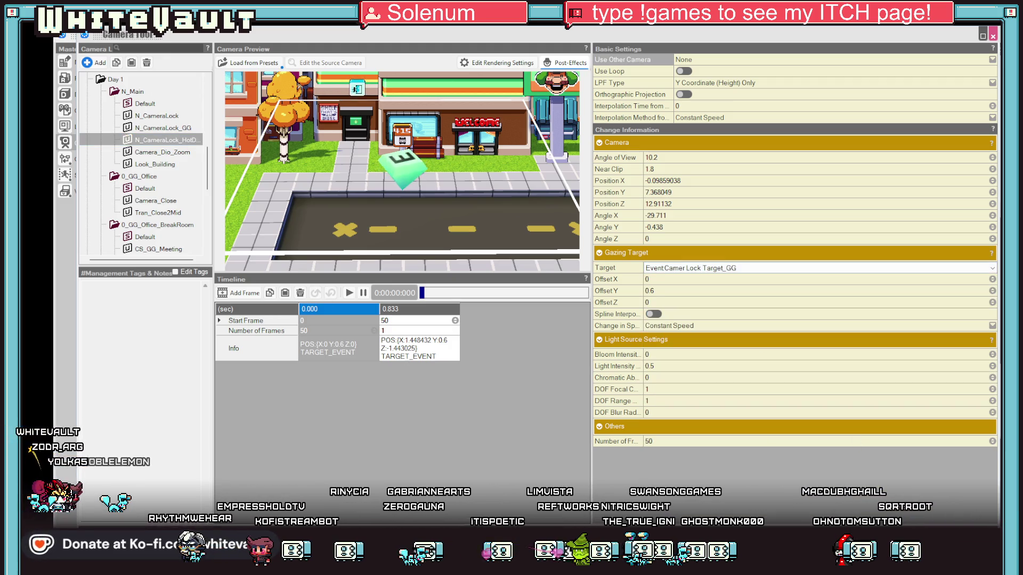
pyautogui.click(64, 61)
# Convert the hot dog building into a Custom Event named Building_HotDog
pyautogui.click(557, 116)
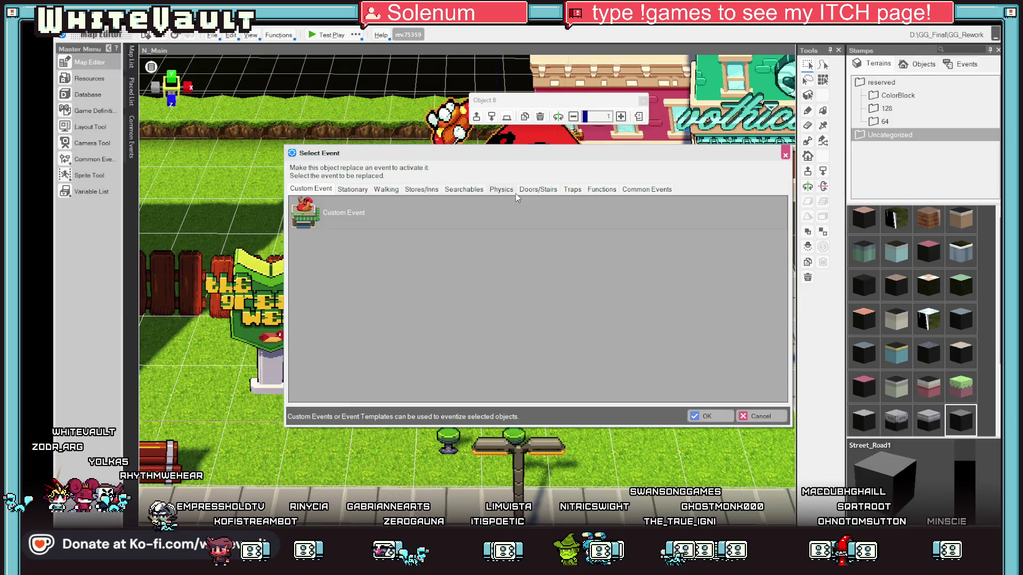
pyautogui.doubleClick(350, 213)
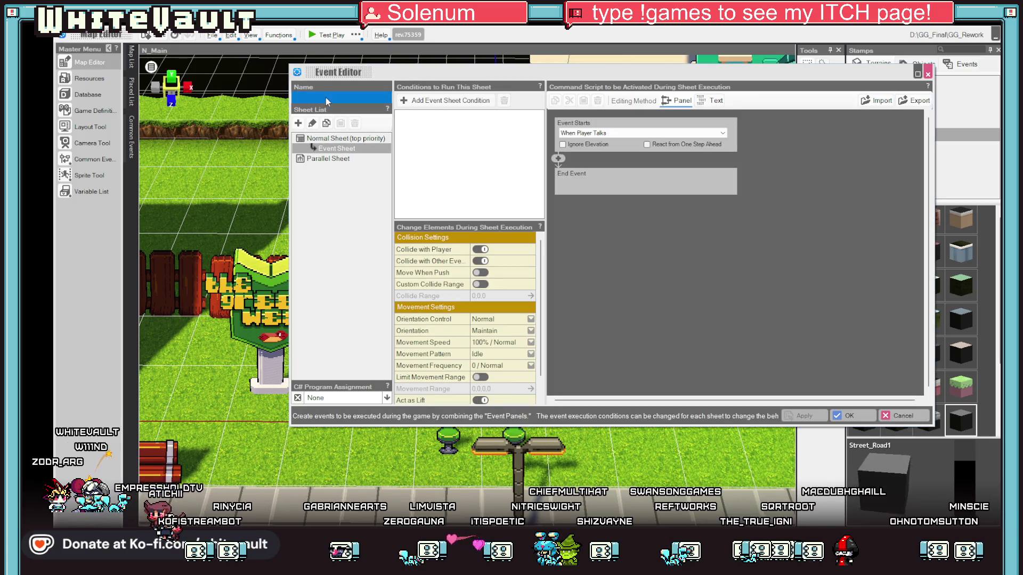
pyautogui.write('Bui')
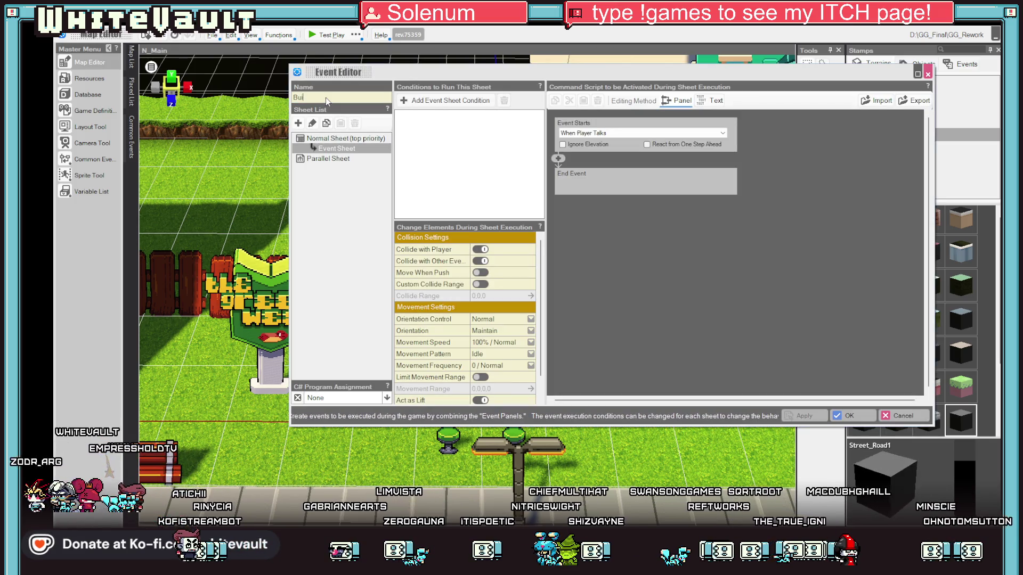
pyautogui.write('lding_')
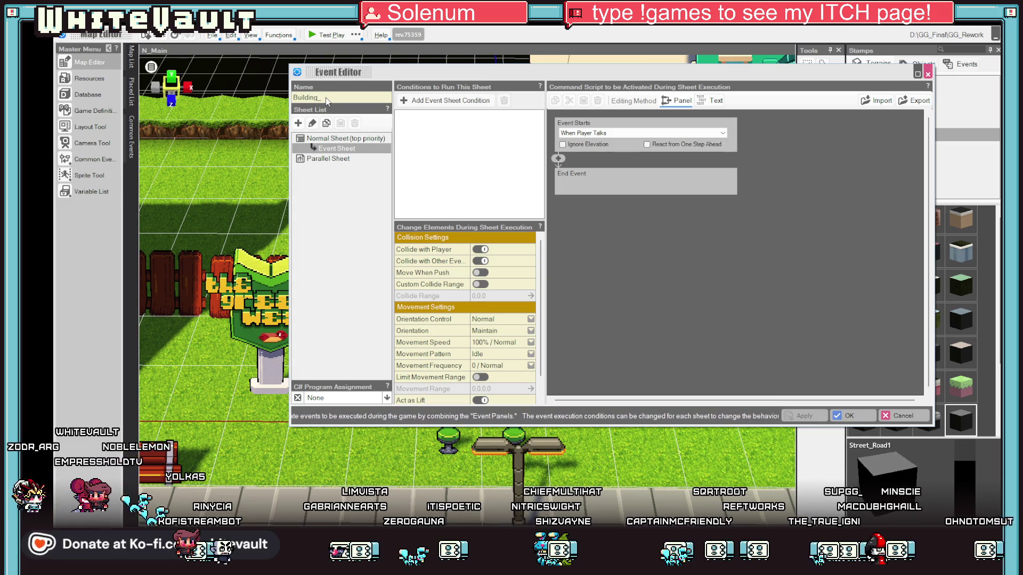
pyautogui.write('Hot')
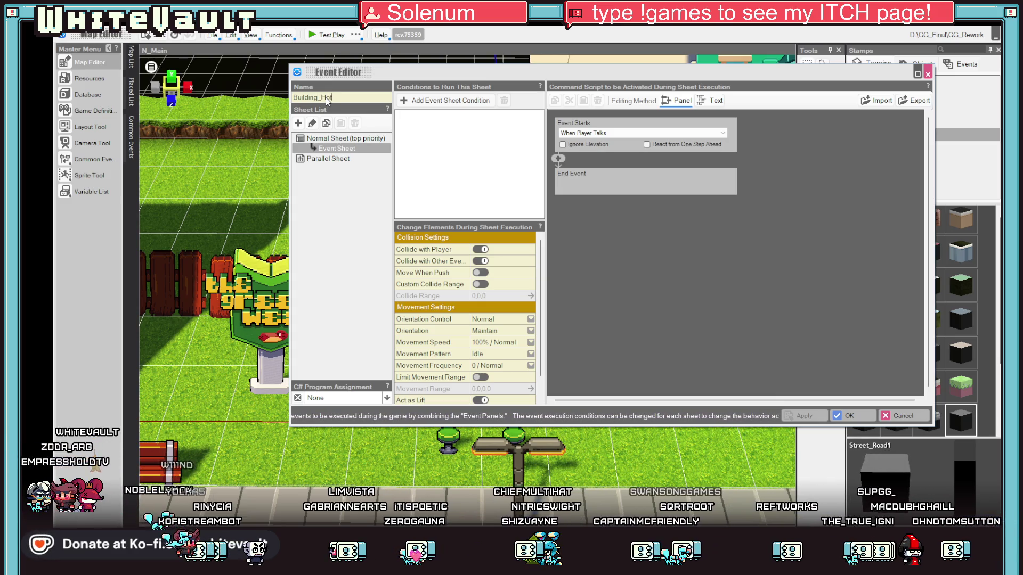
pyautogui.write('Dog')
pyautogui.press('Return')
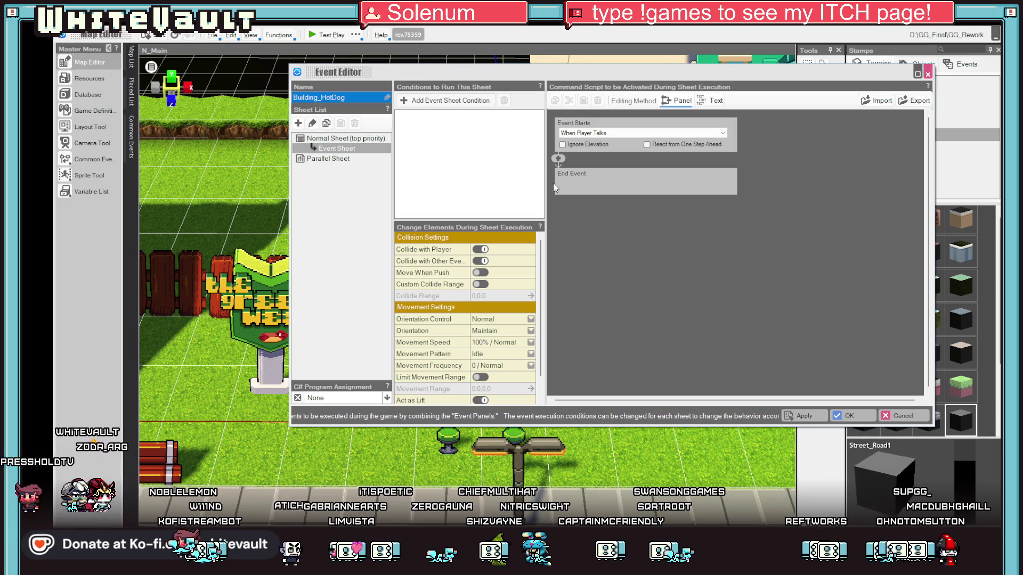
pyautogui.click(813, 414)
pyautogui.click(848, 416)
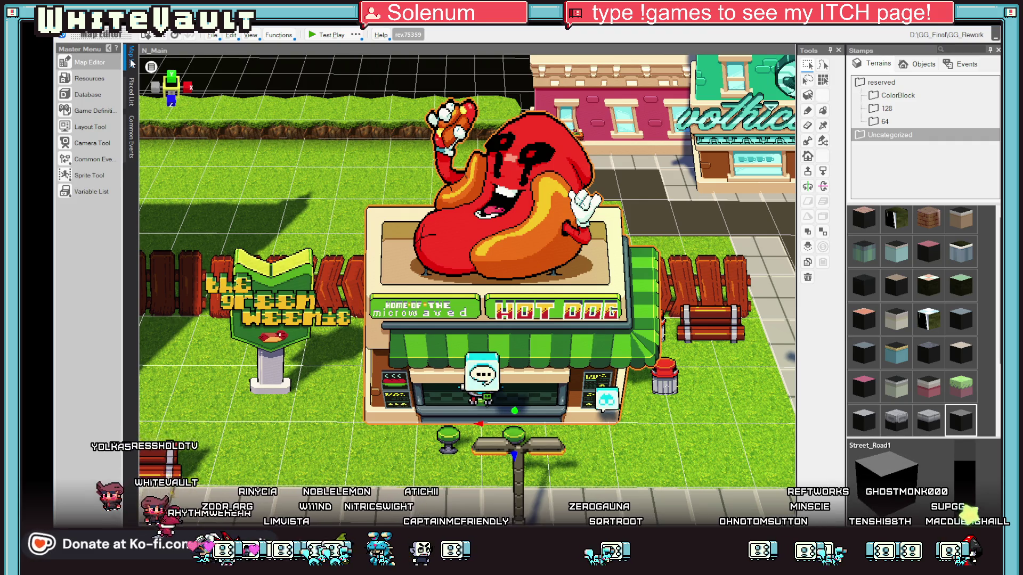
# Set the hot dog camera's Gazing Target to EventBuilding_HotDog
pyautogui.click(100, 145)
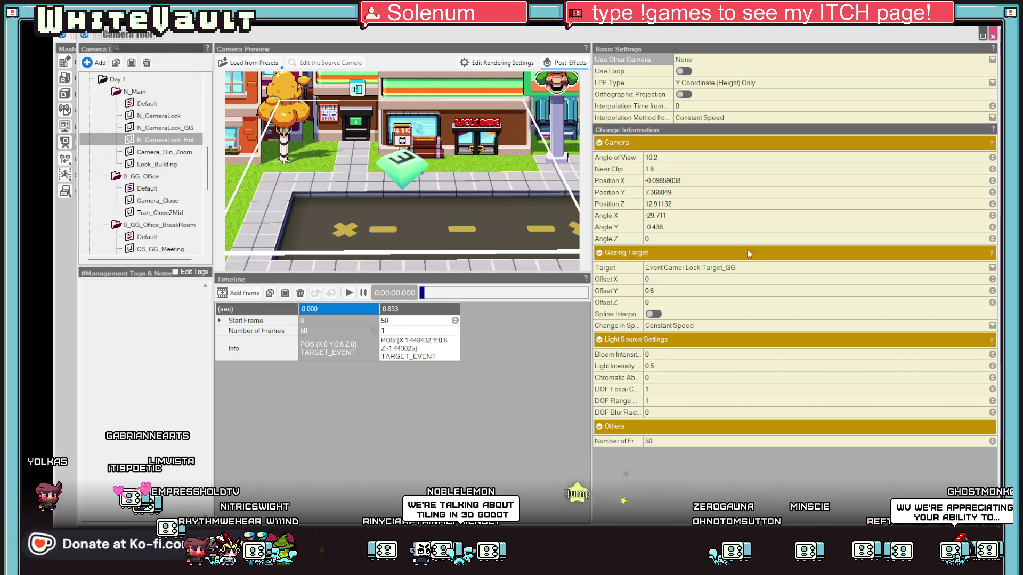
pyautogui.click(738, 269)
pyautogui.click(739, 269)
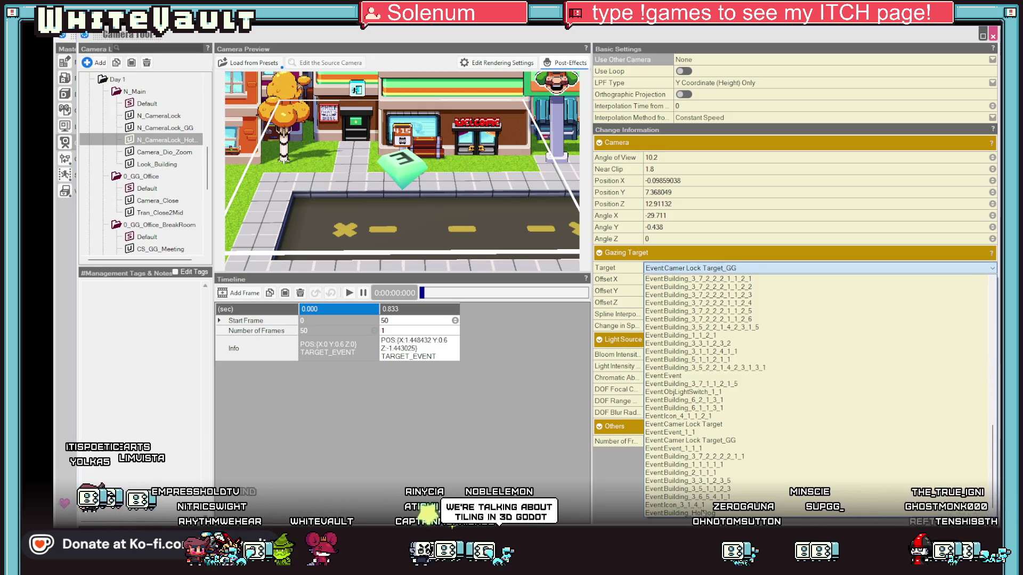
pyautogui.click(677, 513)
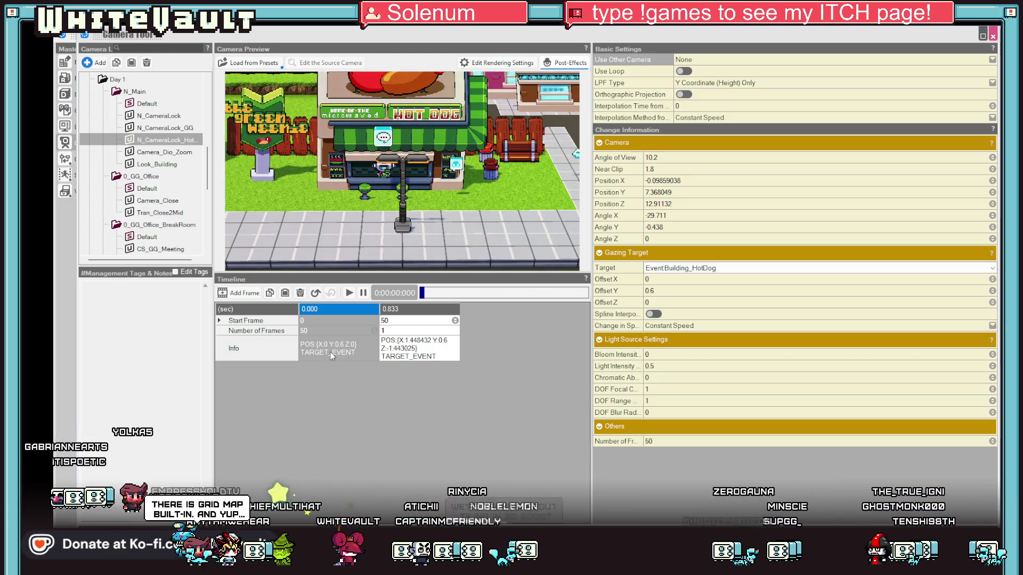
# Frame the 0.833 ending keyframe centered on the hot dog shop
pyautogui.click(318, 342)
pyautogui.click(426, 346)
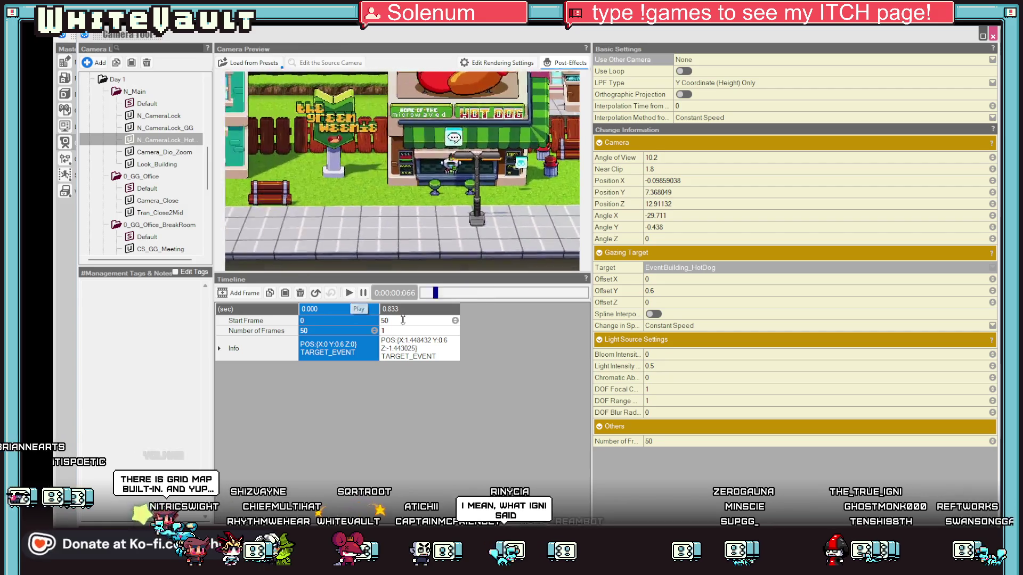
pyautogui.click(330, 346)
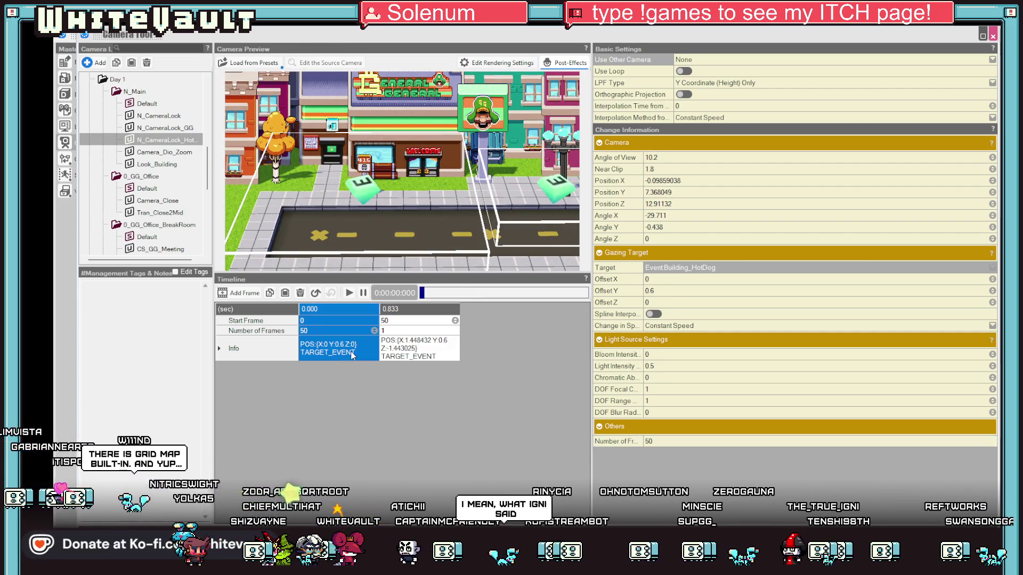
pyautogui.click(419, 352)
pyautogui.moveTo(523, 226)
pyautogui.mouseDown()
pyautogui.moveTo(344, 255)
pyautogui.moveTo(392, 227)
pyautogui.moveTo(420, 237)
pyautogui.moveTo(420, 263)
pyautogui.mouseUp()
pyautogui.scroll(2, 409, 212)
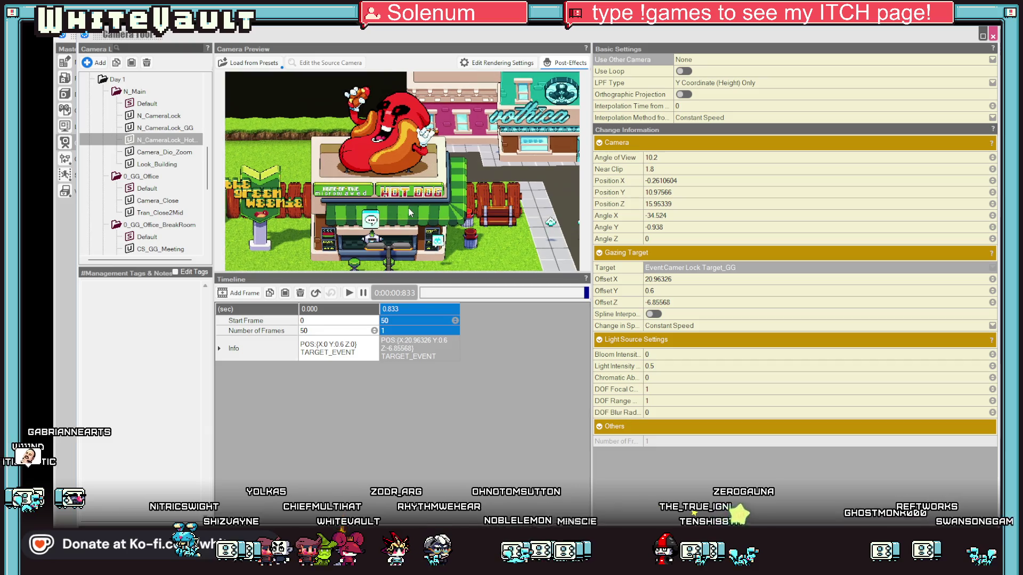
pyautogui.moveTo(415, 221); pyautogui.dragTo(418, 210)
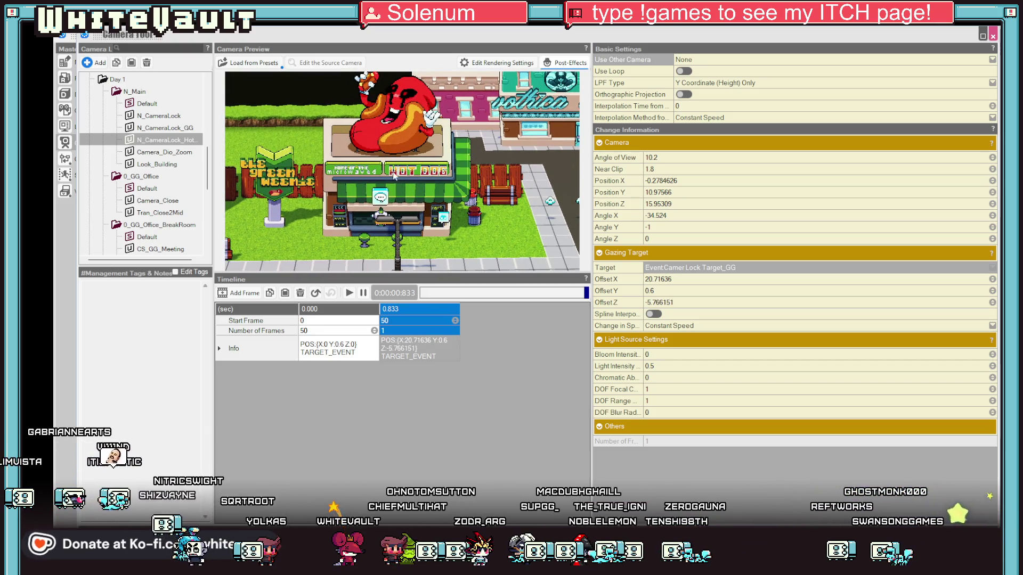
# Preview the camera move from the start, refine the shop framing, and replay it
pyautogui.click(336, 354)
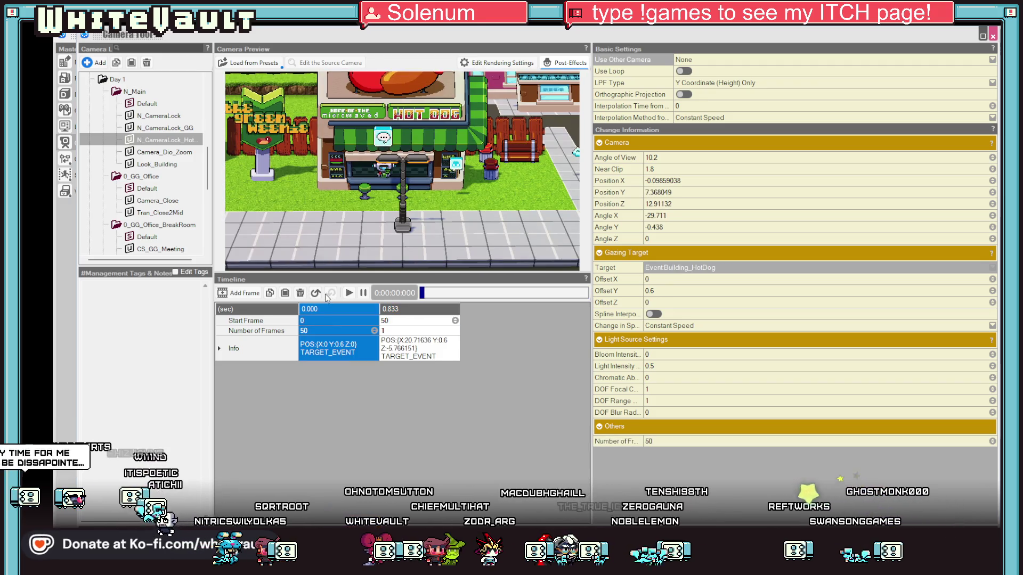
pyautogui.click(350, 293)
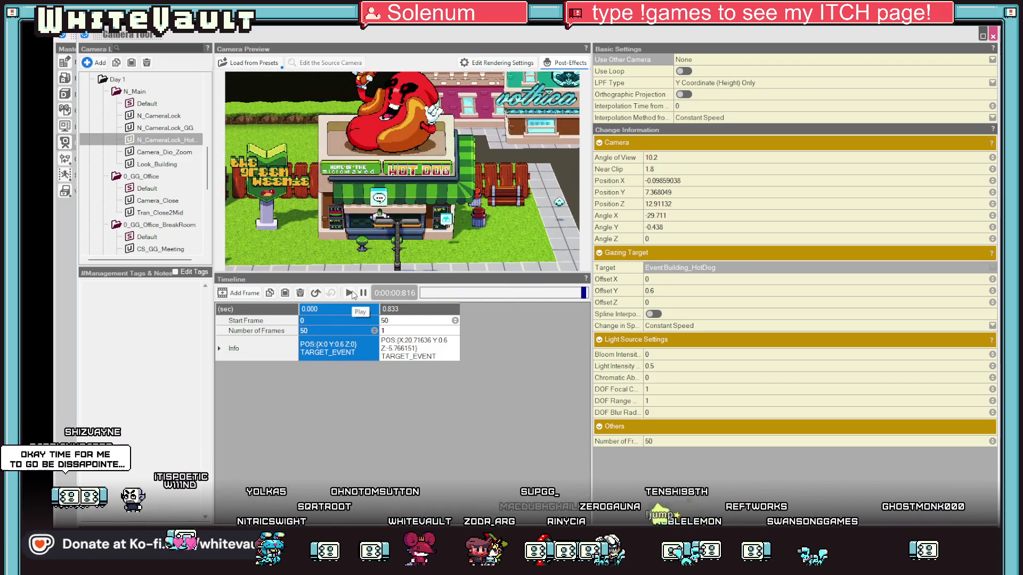
pyautogui.moveTo(434, 234); pyautogui.dragTo(447, 241)
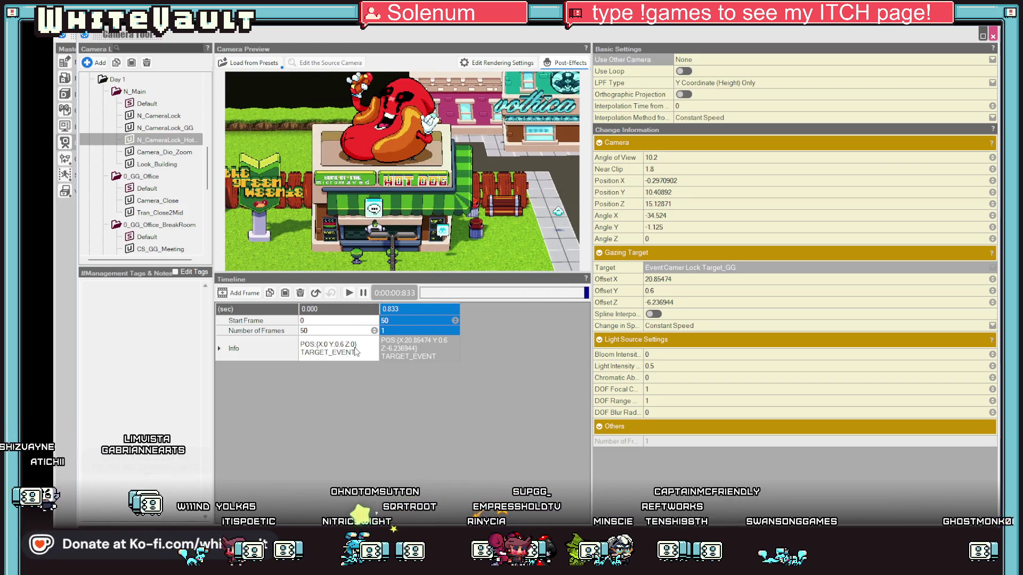
pyautogui.click(325, 330)
pyautogui.click(344, 297)
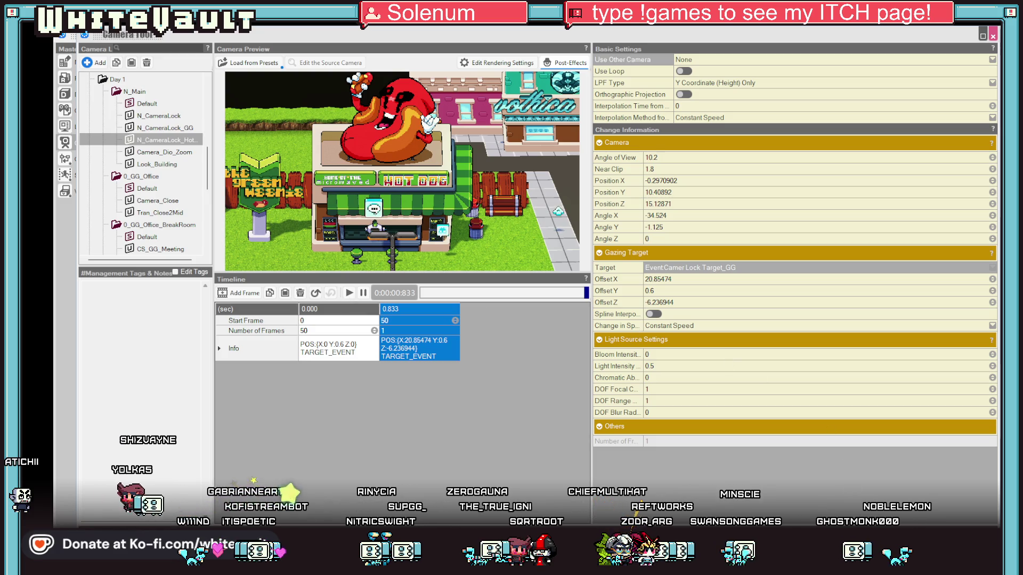
pyautogui.press('Escape')
# Switch the icon event's first Camera Playback to N_CameraLock_HotDog, then start a test play
pyautogui.click(601, 400)
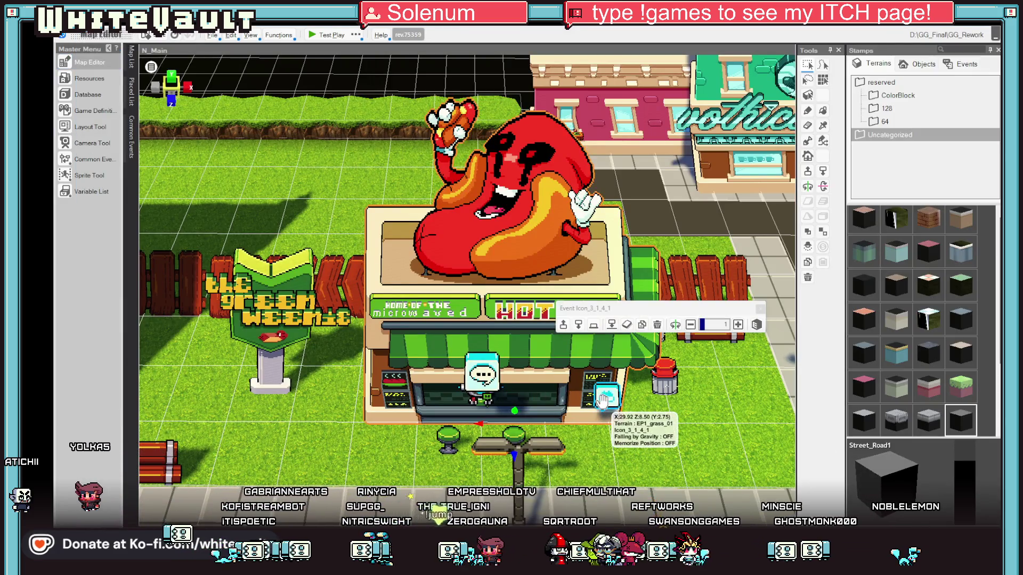
pyautogui.doubleClick(602, 400)
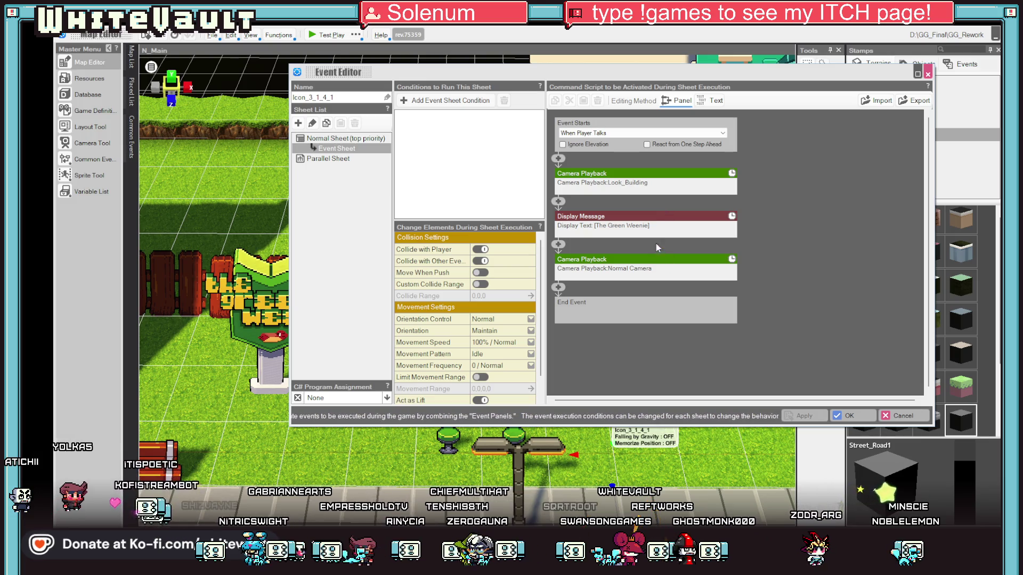
pyautogui.click(654, 182)
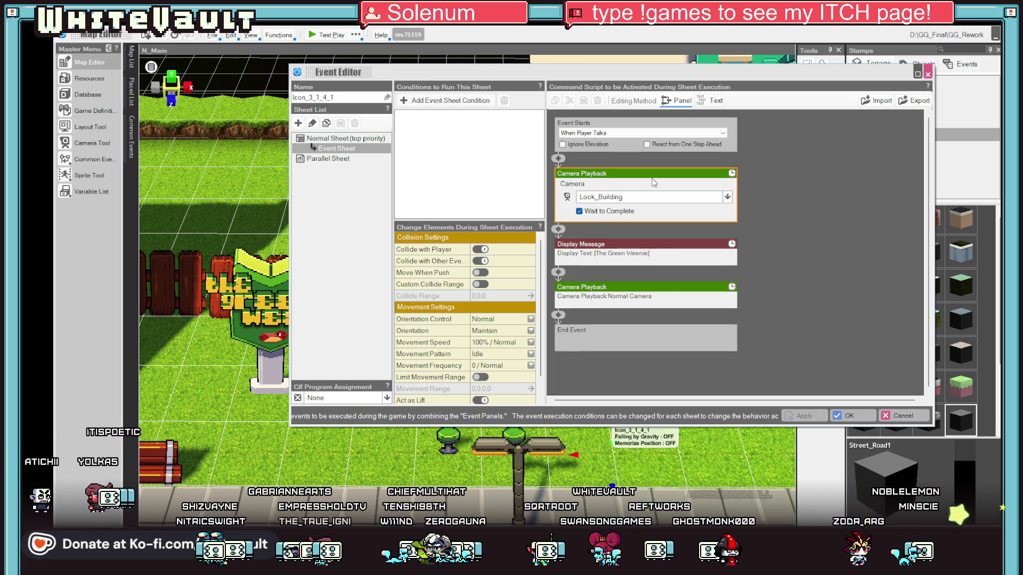
pyautogui.click(669, 198)
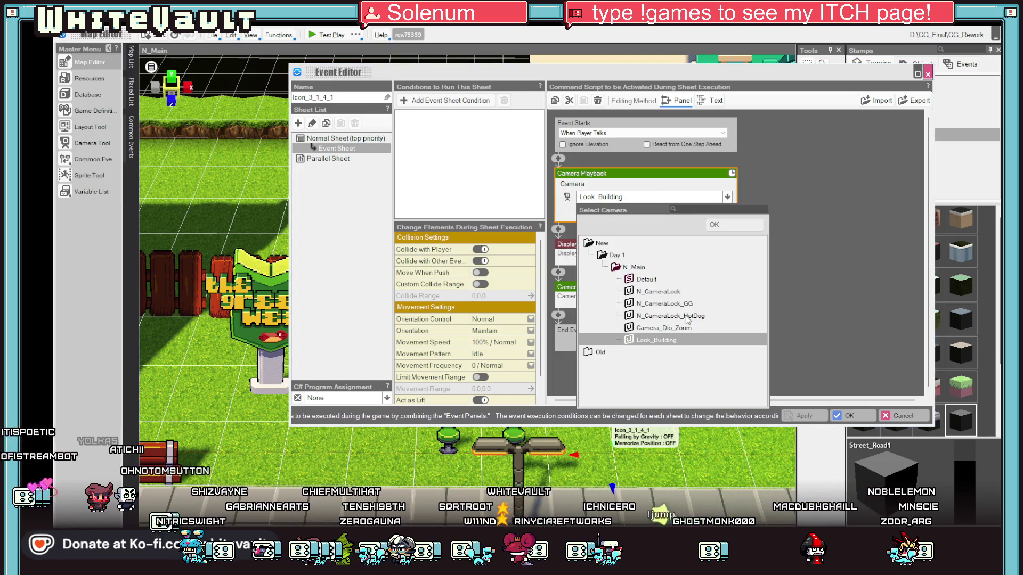
pyautogui.doubleClick(686, 316)
pyautogui.click(854, 415)
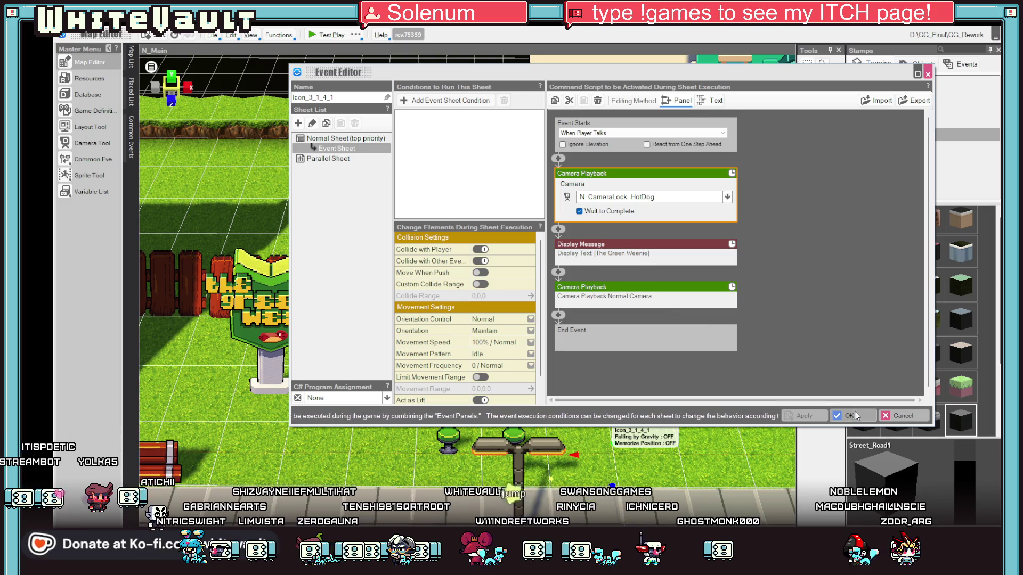
pyautogui.click(324, 36)
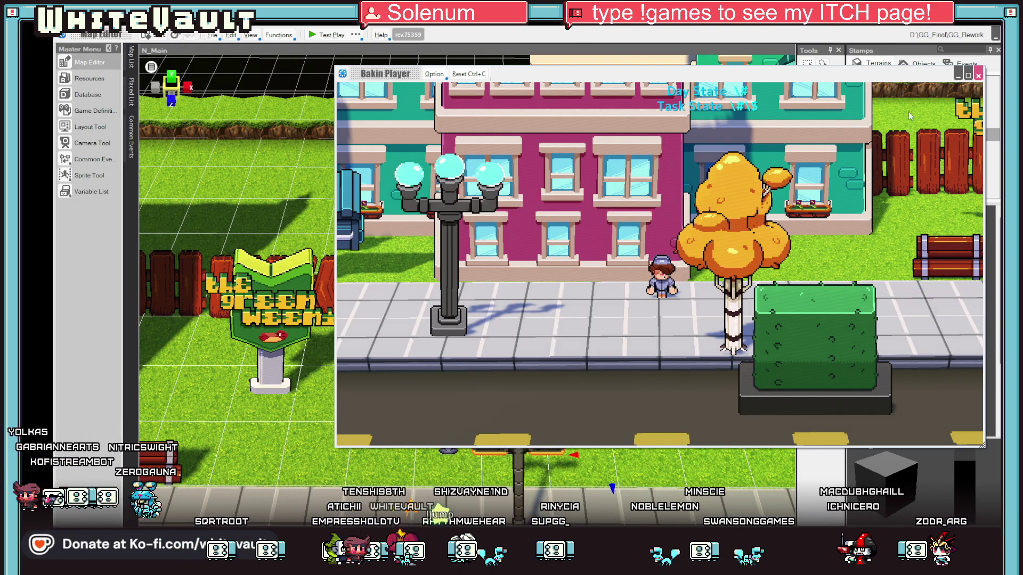
# Walk to the hot dog shop, trigger its event, and dismiss The Green Weenie message
pyautogui.click(967, 75)
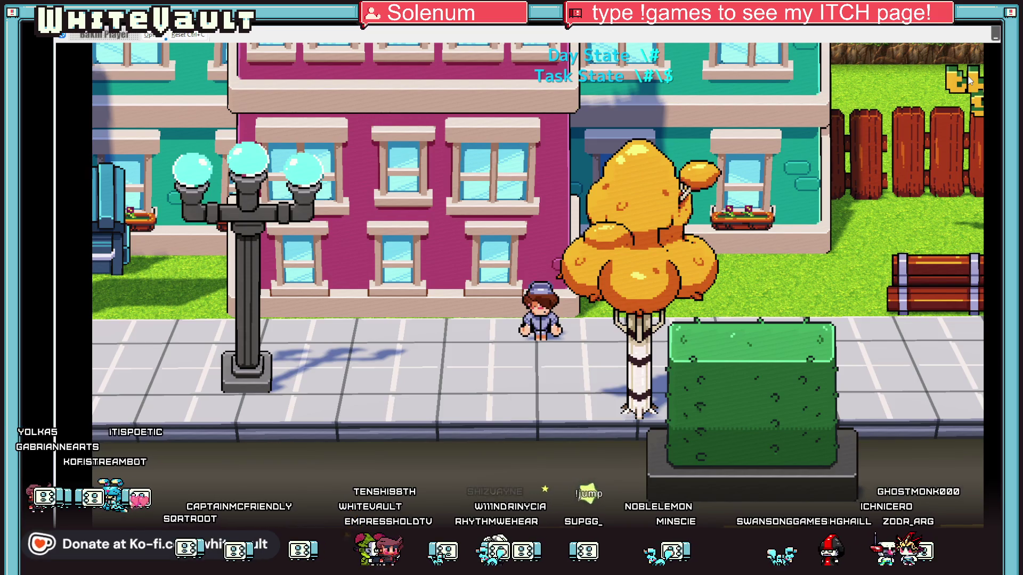
pyautogui.press('Right')
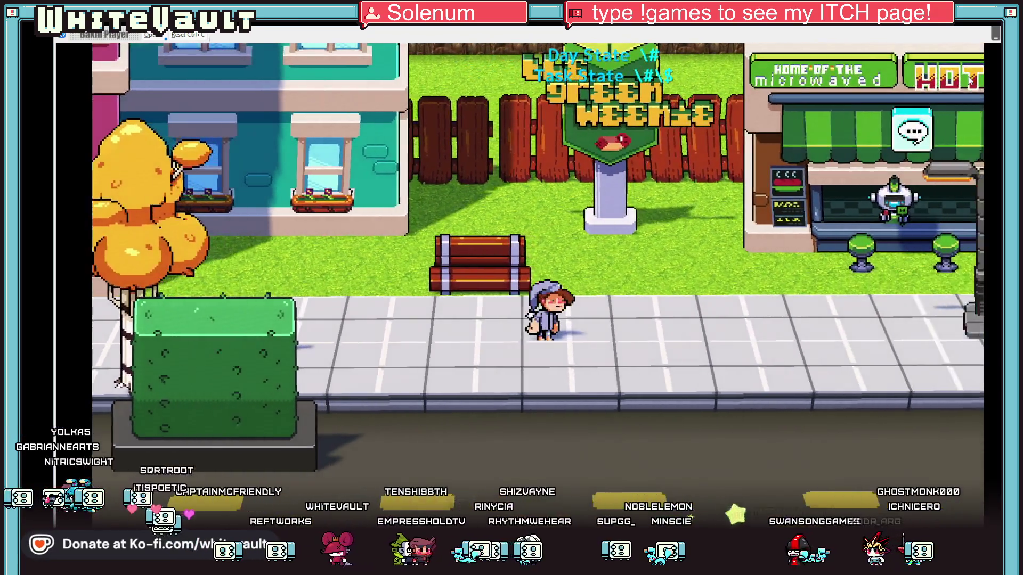
pyautogui.press('Down')
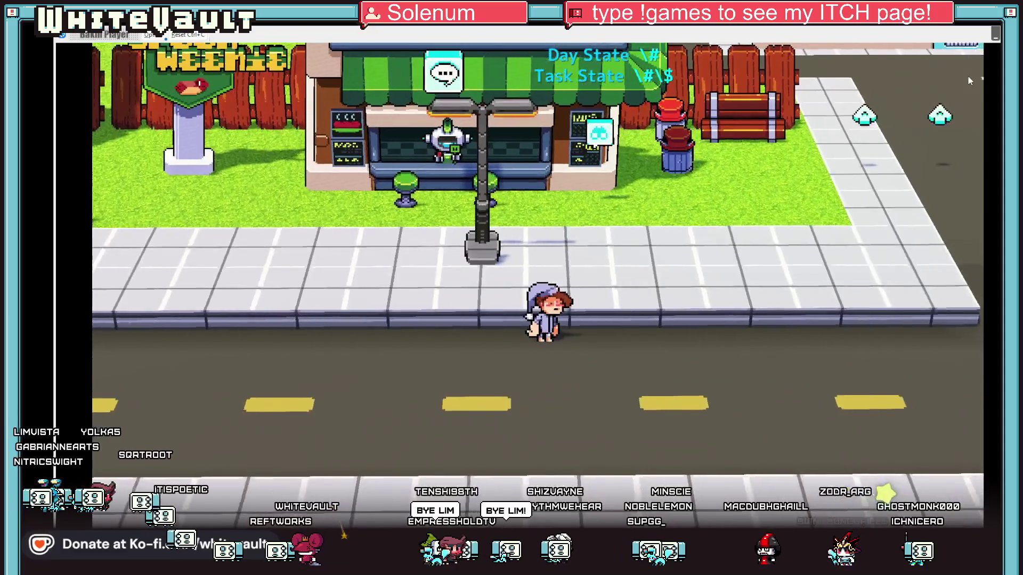
pyautogui.press('Up')
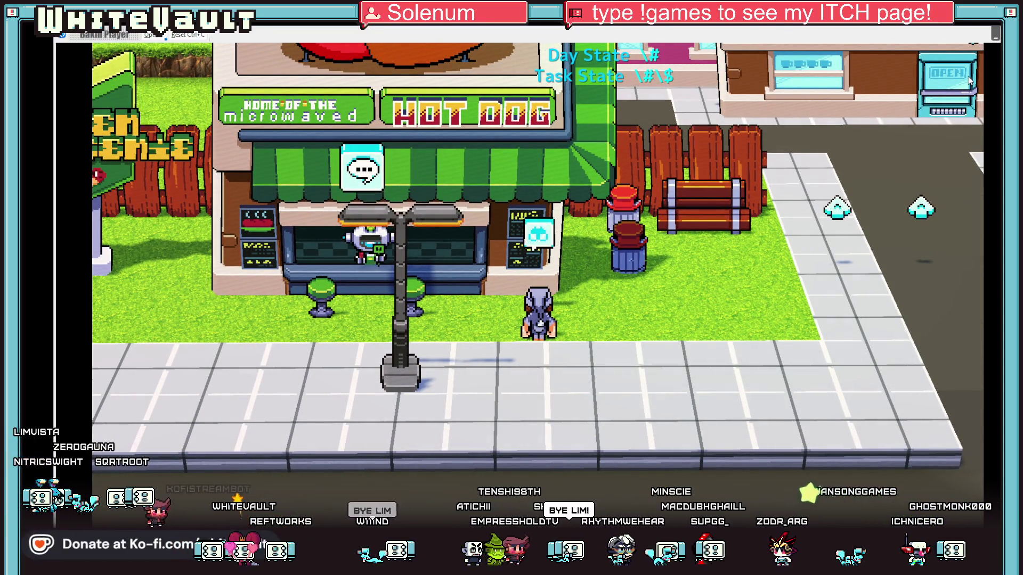
pyautogui.press('z')
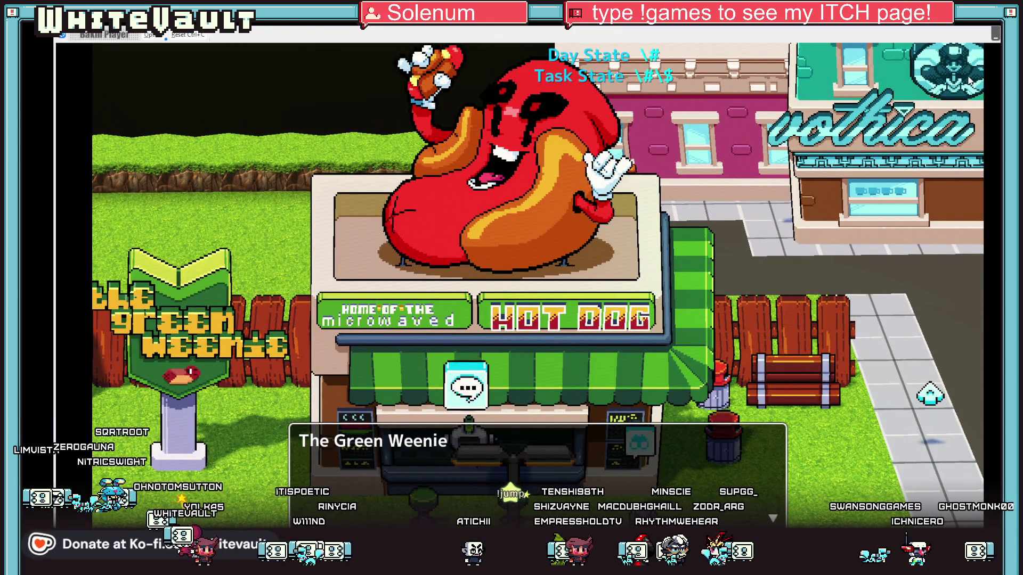
pyautogui.press('z')
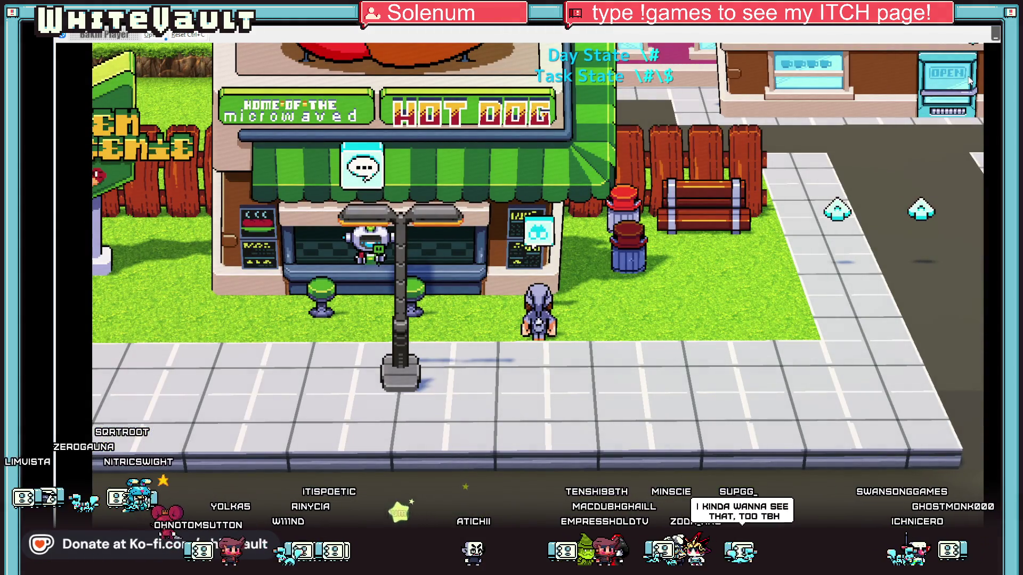
pyautogui.press('z')
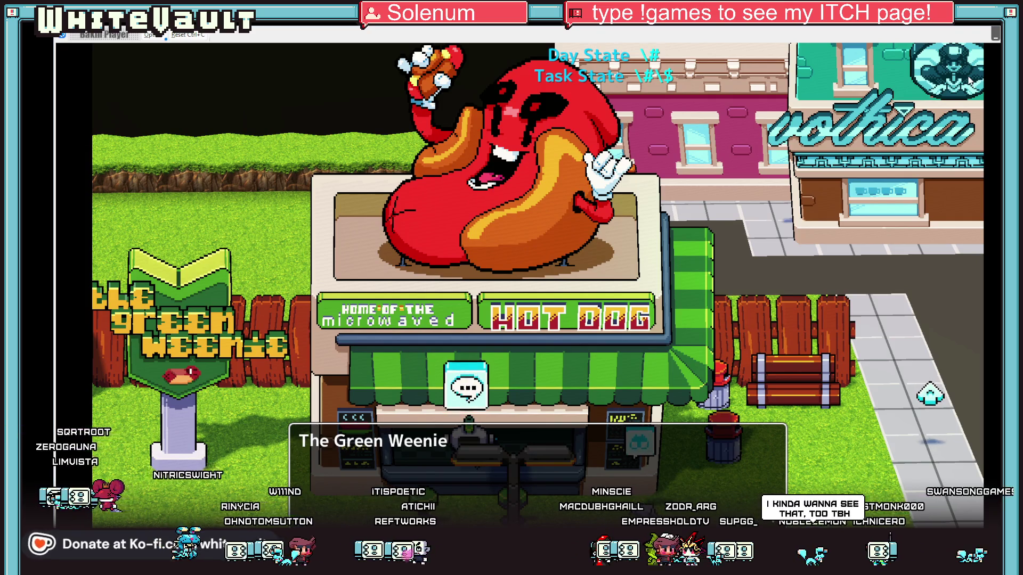
pyautogui.press('z')
pyautogui.press('z')
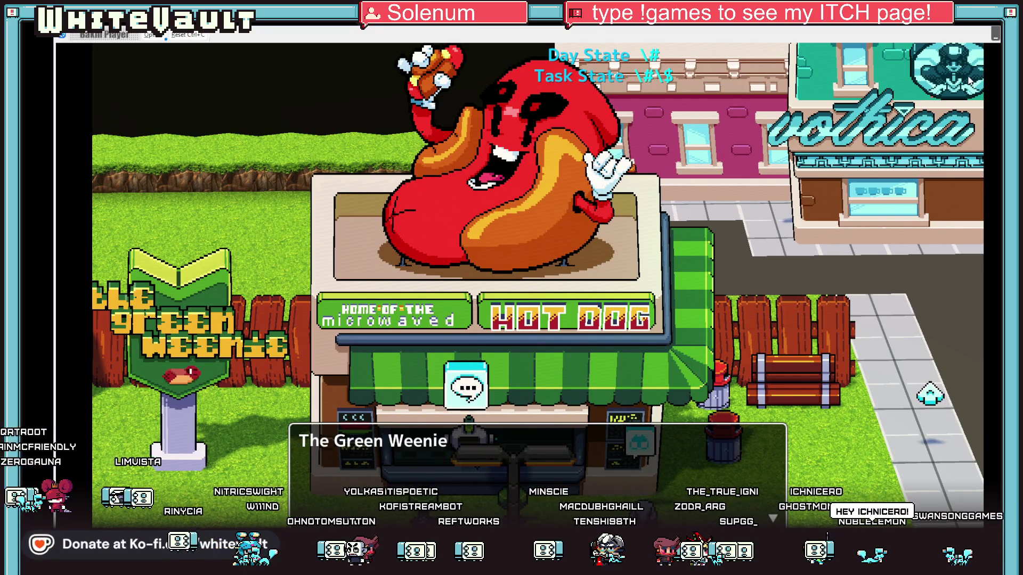
pyautogui.press('z')
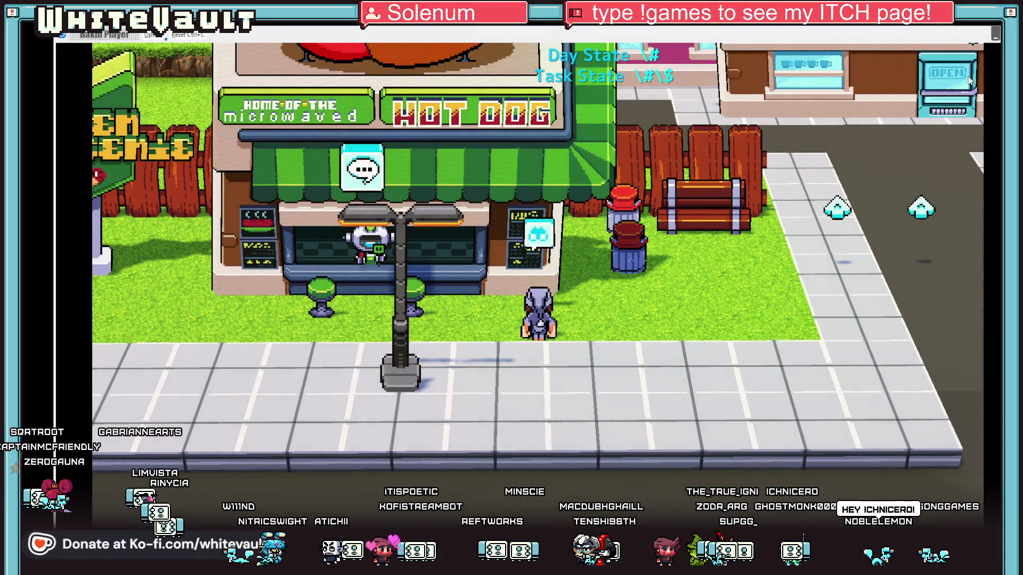
pyautogui.press('z')
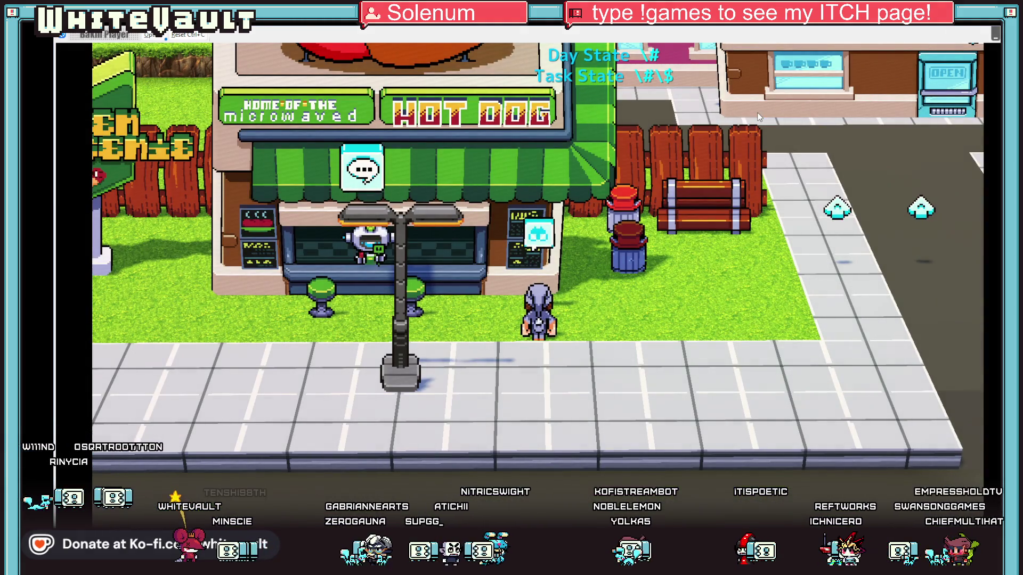
# Walk left past the General store and back right past the hot dog stand, then exit test play
pyautogui.press('Down')
pyautogui.press('Left')
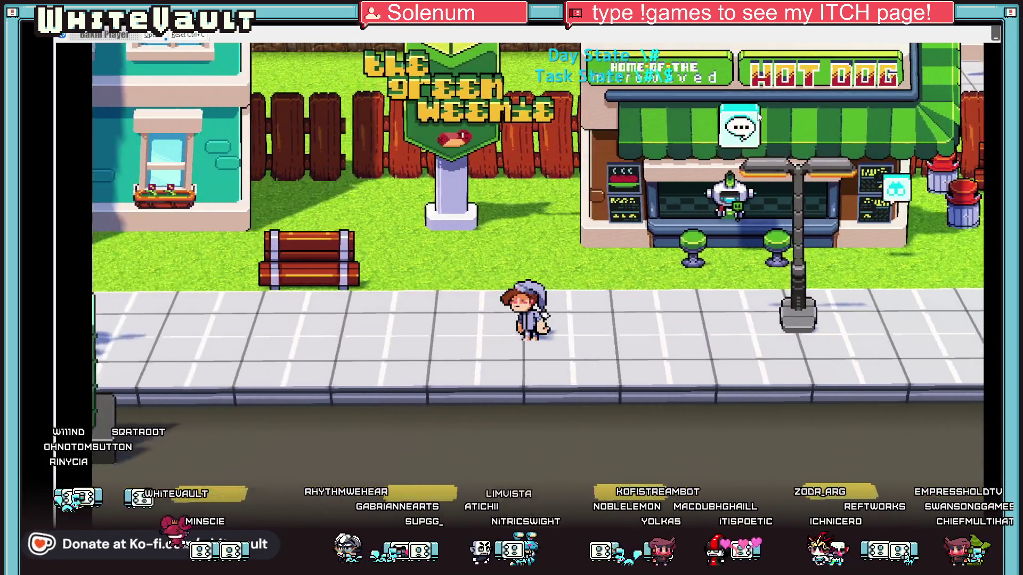
pyautogui.press('Left')
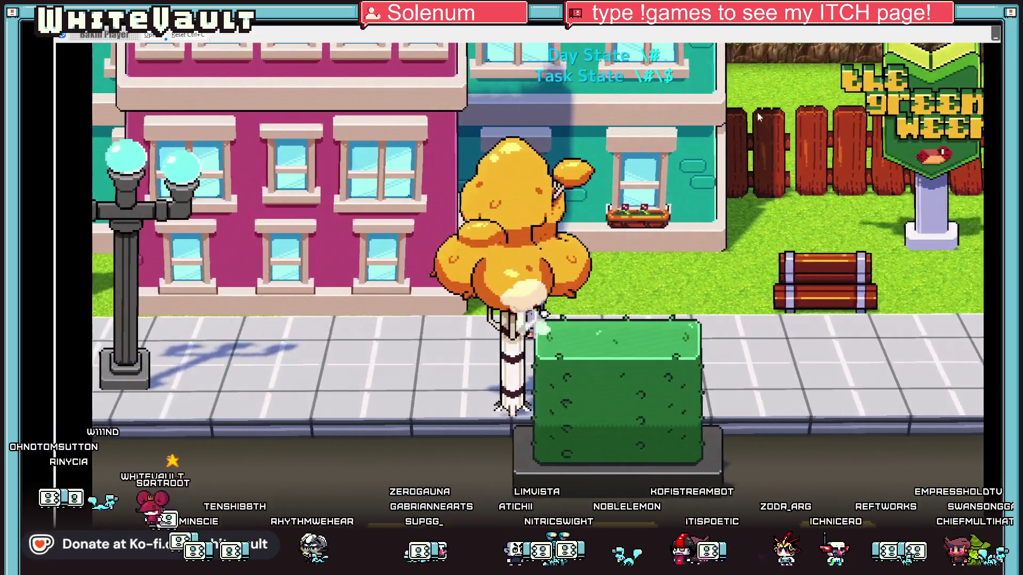
pyautogui.press('Left')
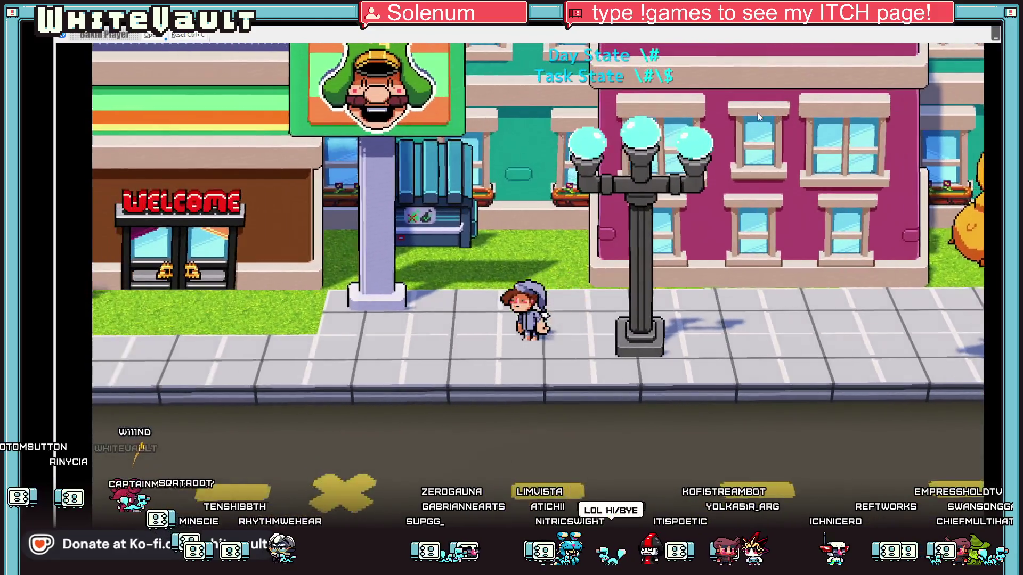
pyautogui.press('Left')
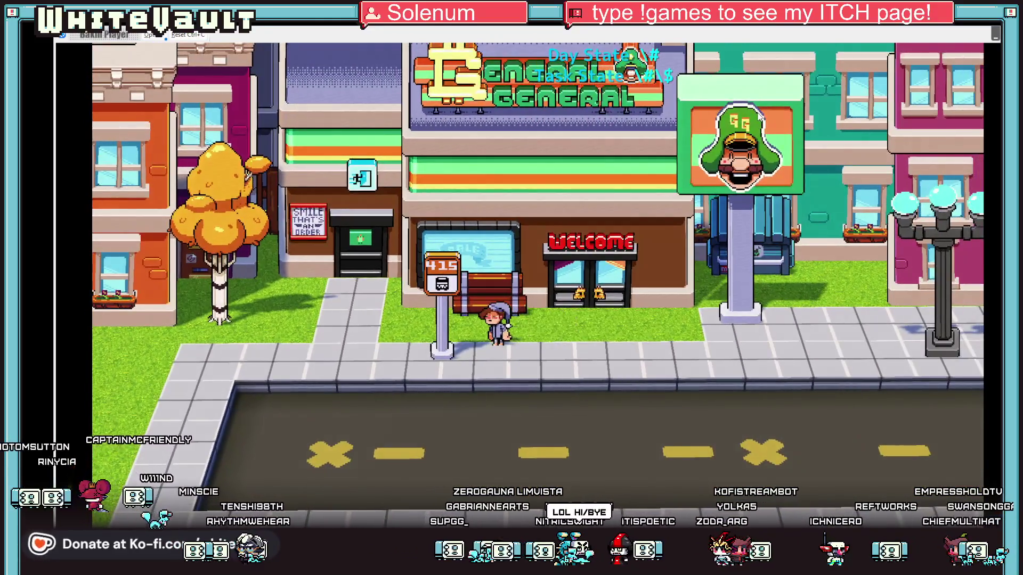
pyautogui.press('Right')
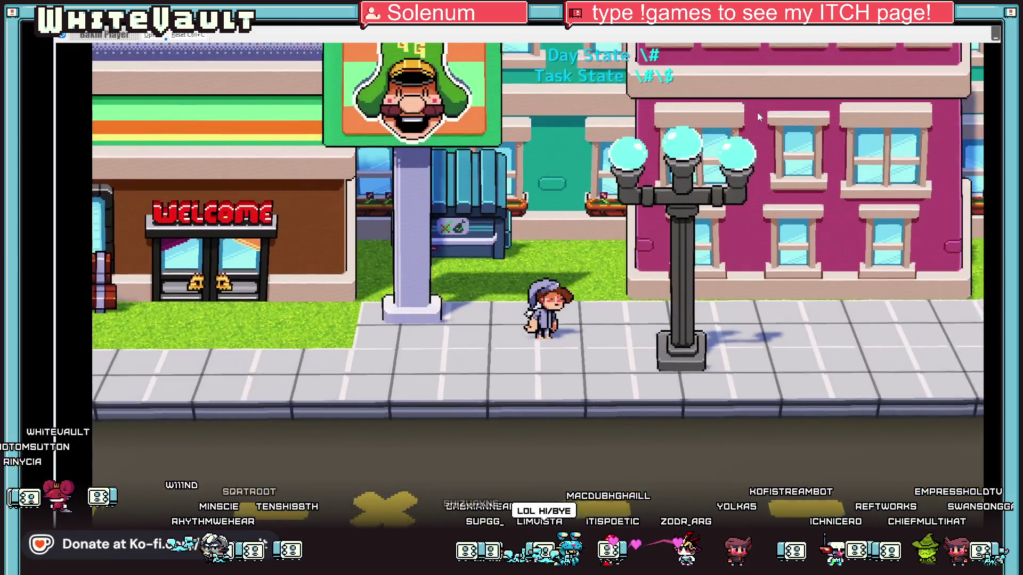
pyautogui.press('Right')
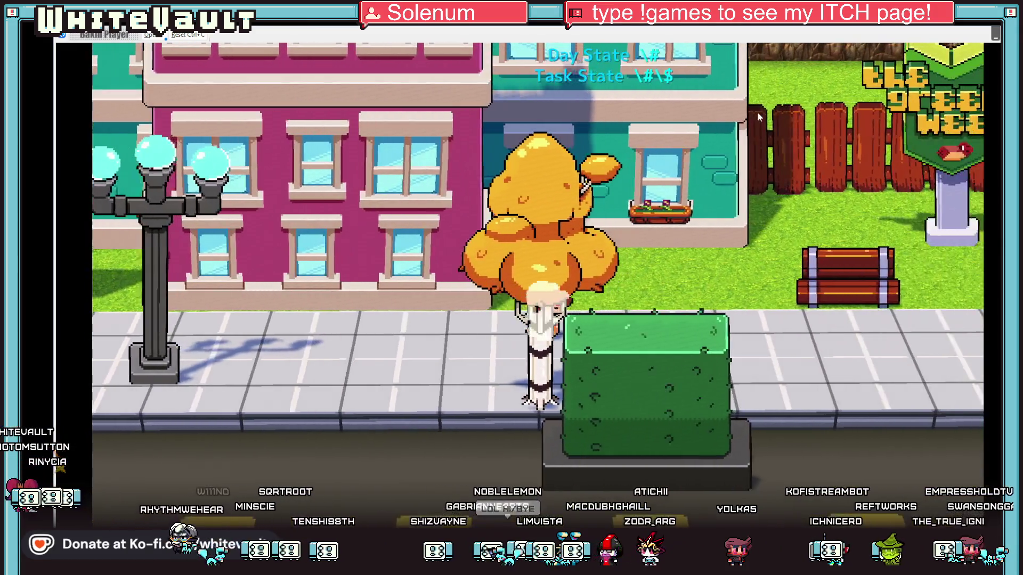
pyautogui.press('Right')
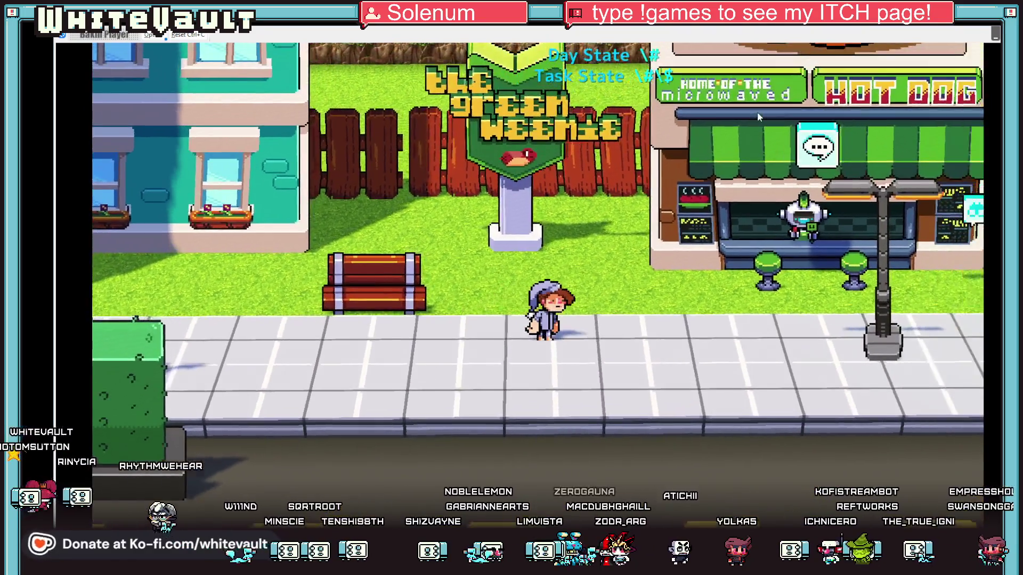
pyautogui.press('Right')
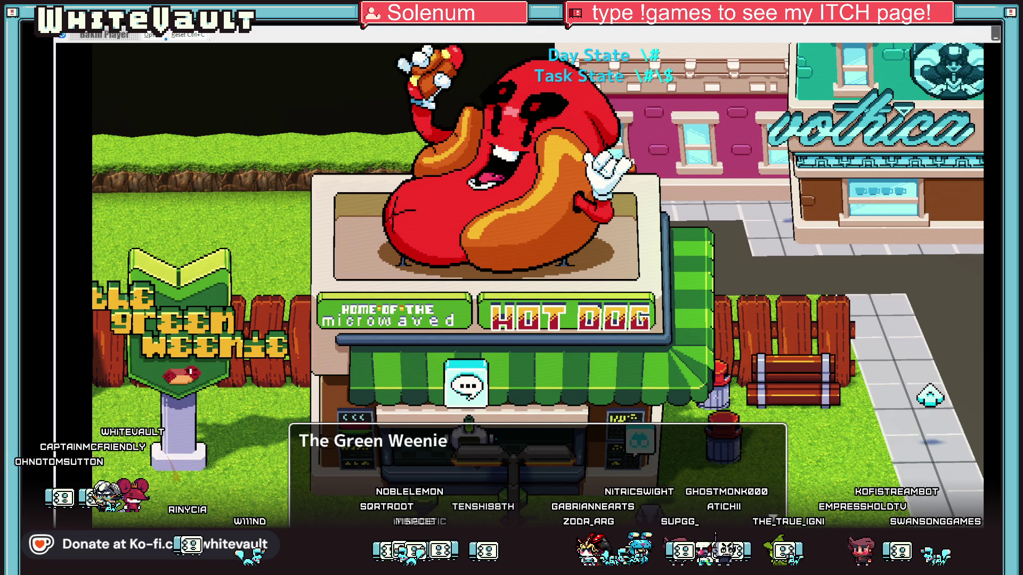
pyautogui.hotkey('alt', 'F4')
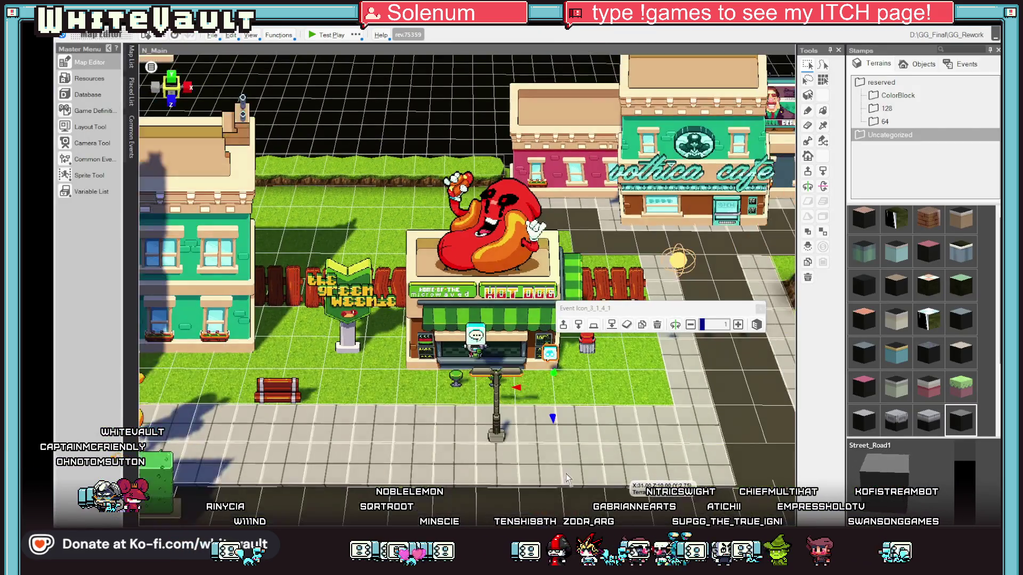
# Move the street lamp to the right
pyautogui.click(487, 439)
pyautogui.moveTo(487, 439); pyautogui.dragTo(625, 442)
pyautogui.scroll(-5, 641, 367)
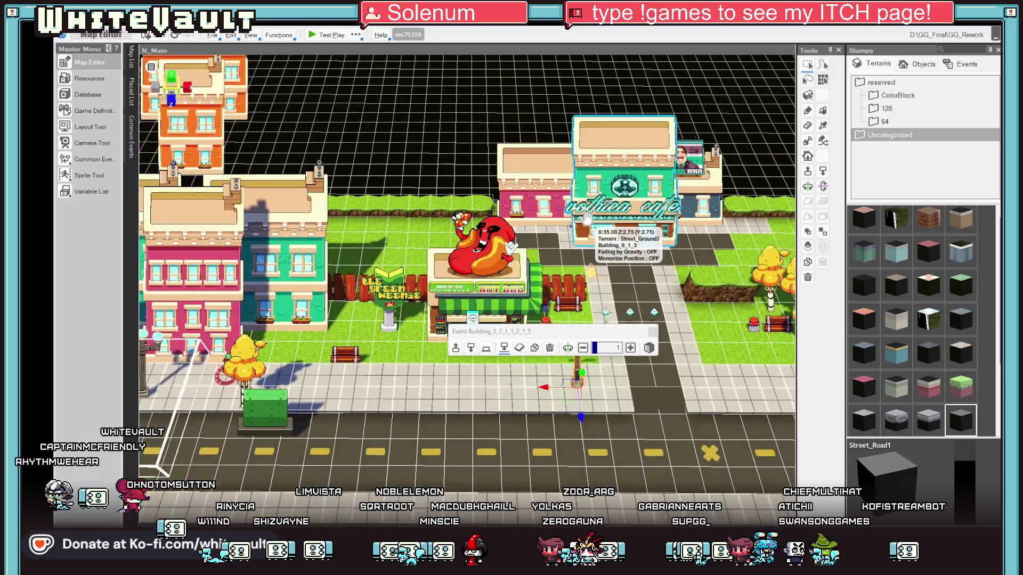
pyautogui.scroll(-5, 510, 191)
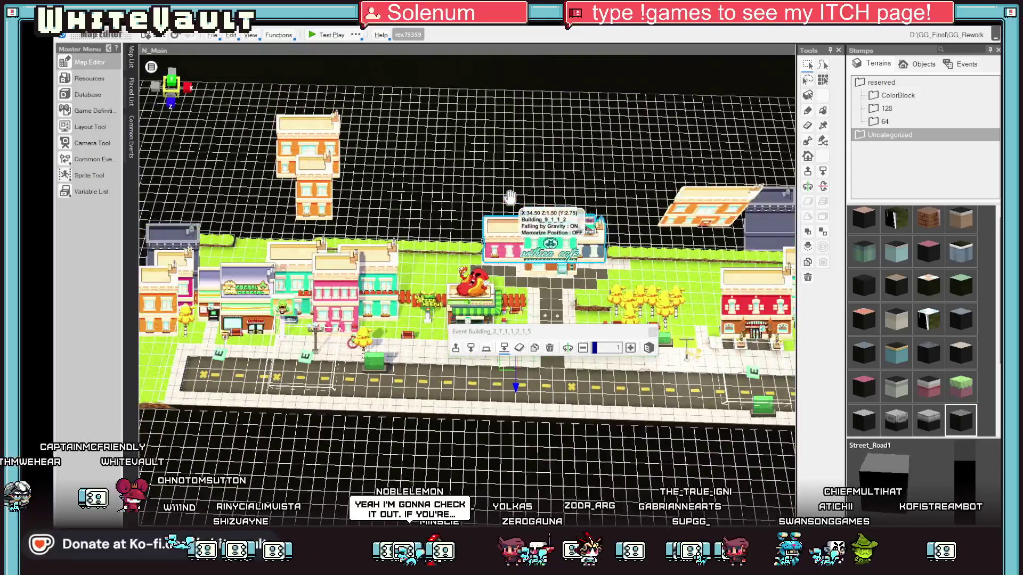
# Bring the floating grey building down into the town block behind the stand
pyautogui.click(670, 253)
pyautogui.moveTo(670, 253)
pyautogui.mouseDown()
pyautogui.moveTo(638, 322)
pyautogui.moveTo(506, 320)
pyautogui.moveTo(420, 341)
pyautogui.moveTo(427, 319)
pyautogui.moveTo(463, 296)
pyautogui.moveTo(387, 328)
pyautogui.mouseUp()
pyautogui.scroll(5, 421, 362)
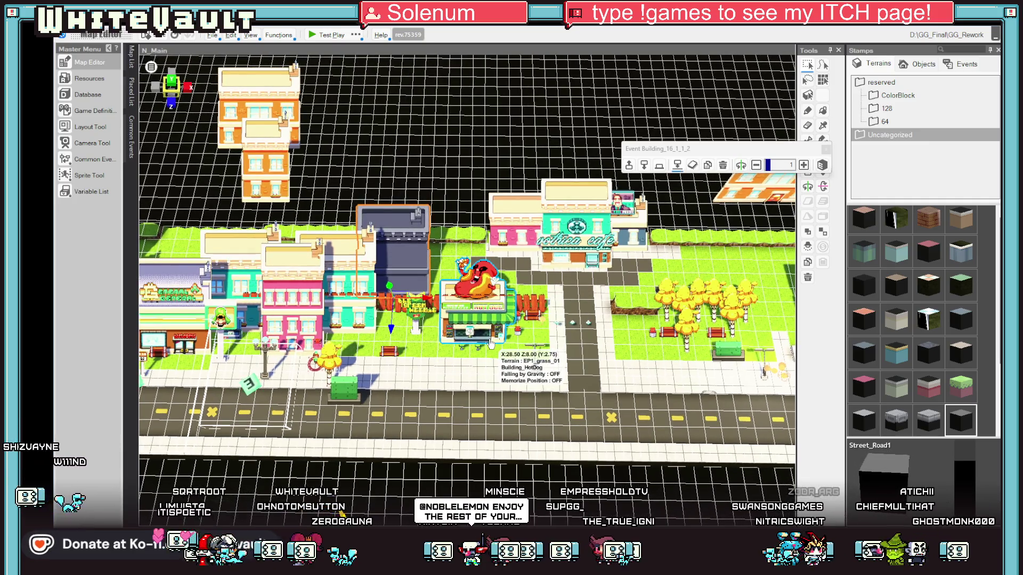
pyautogui.rightClick(491, 345)
pyautogui.click(415, 285)
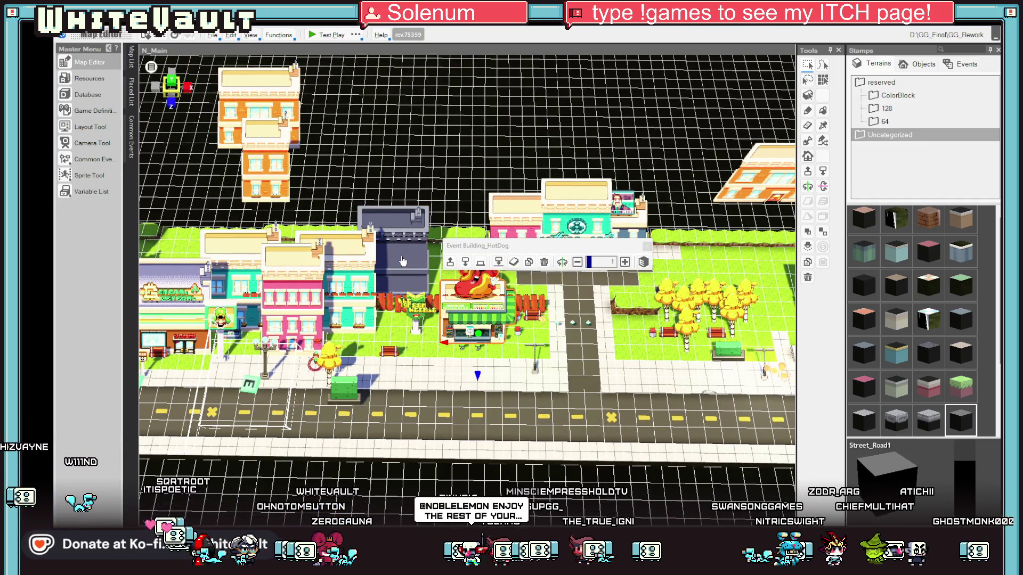
pyautogui.moveTo(416, 297); pyautogui.dragTo(407, 266)
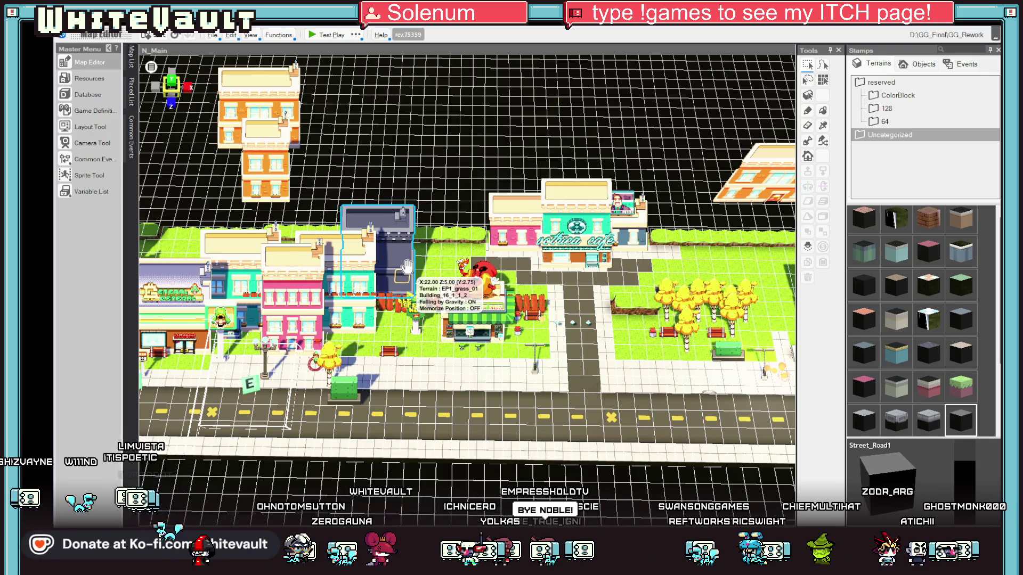
# Duplicate the grey building and place the copy beside the first one
pyautogui.click(460, 261)
pyautogui.click(399, 232)
pyautogui.hotkey('ctrl', 'v')
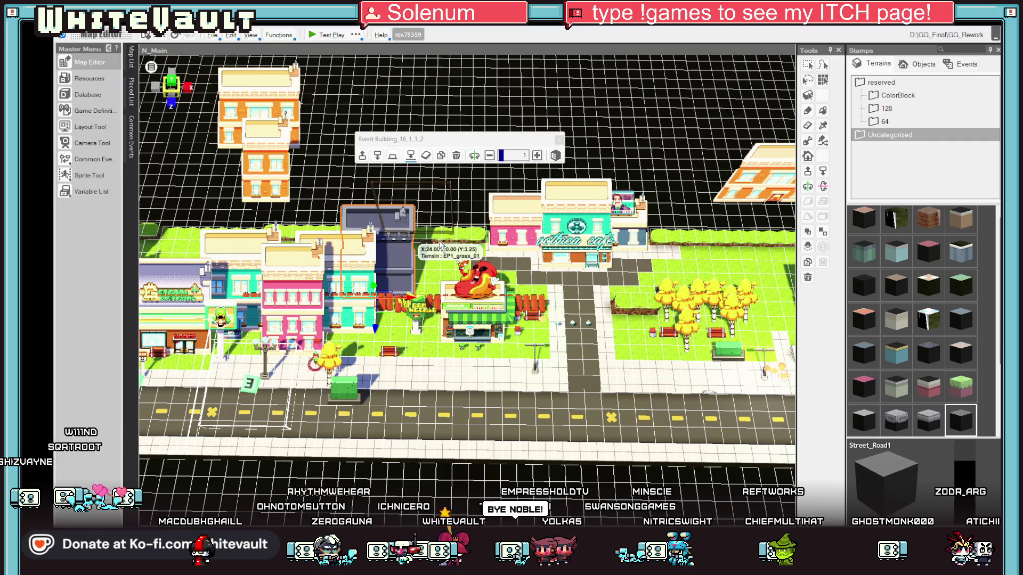
pyautogui.moveTo(435, 274); pyautogui.dragTo(447, 319)
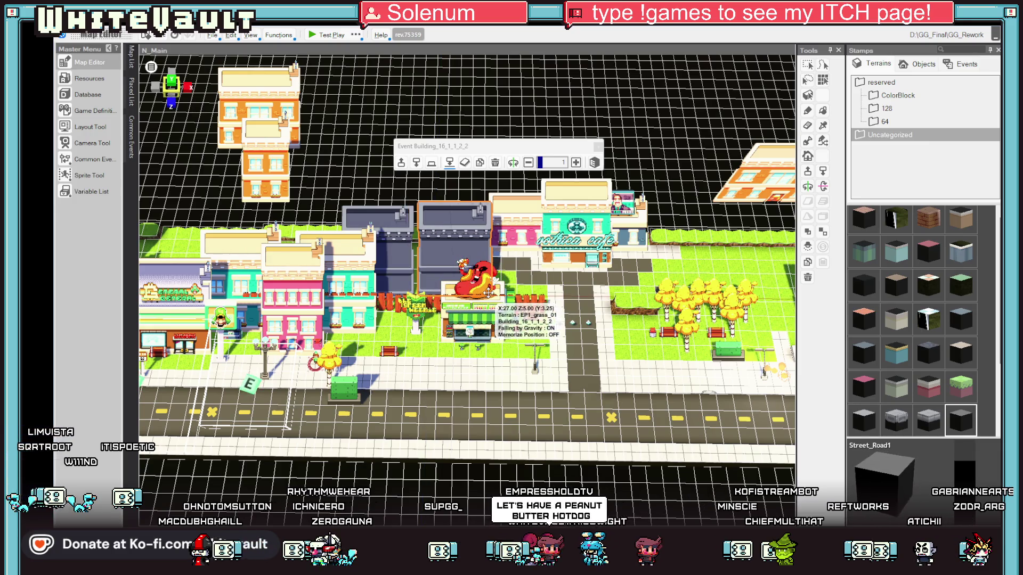
pyautogui.moveTo(489, 293); pyautogui.dragTo(490, 294)
pyautogui.scroll(2, 610, 299)
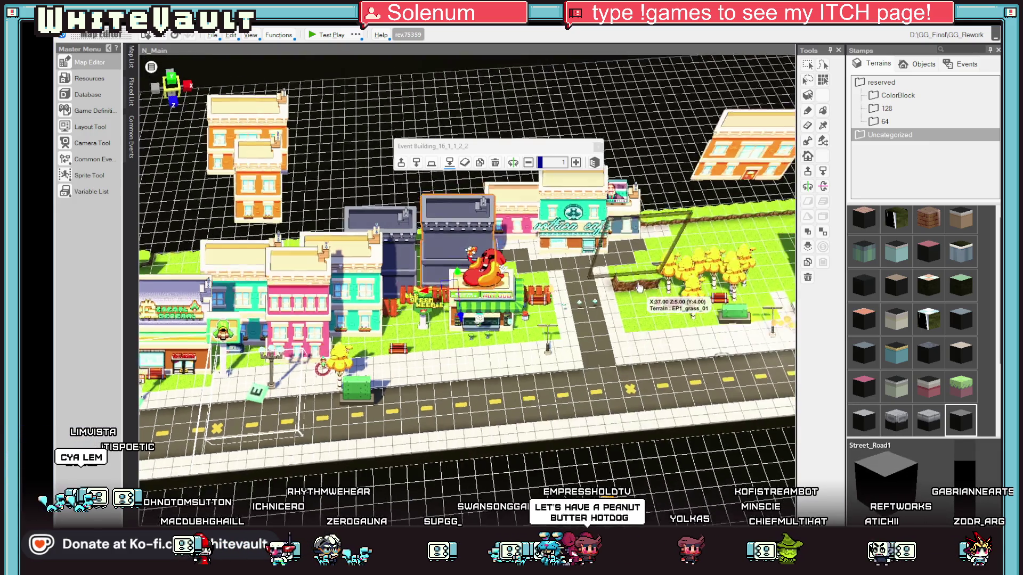
pyautogui.scroll(-2, 633, 257)
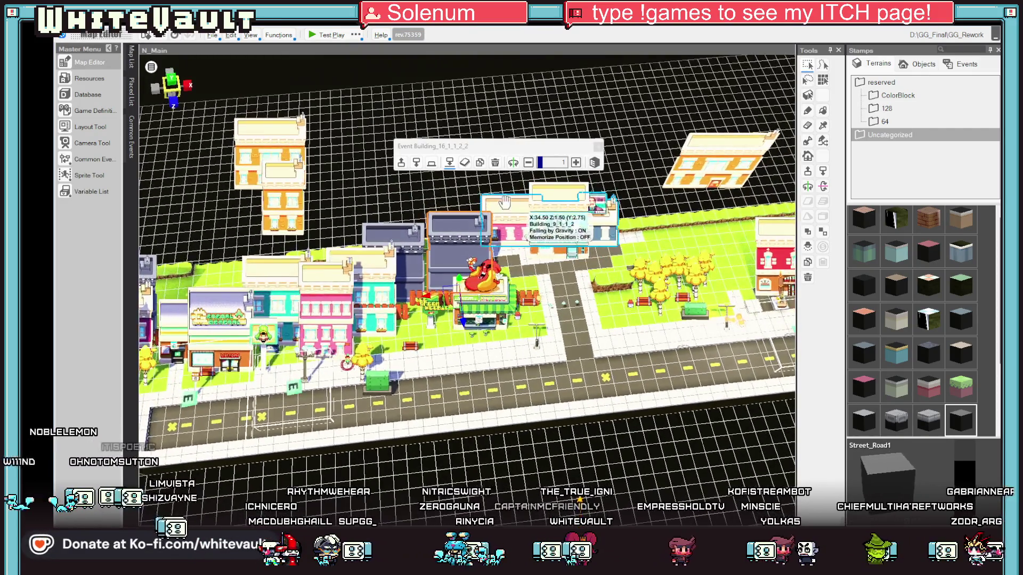
pyautogui.click(562, 245)
pyautogui.scroll(1, 574, 281)
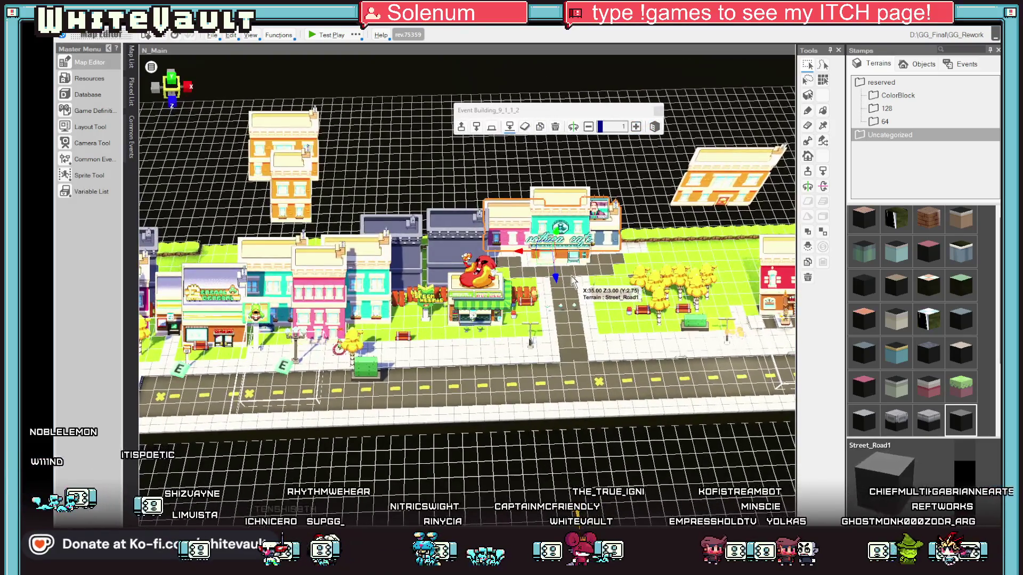
pyautogui.scroll(-3, 574, 281)
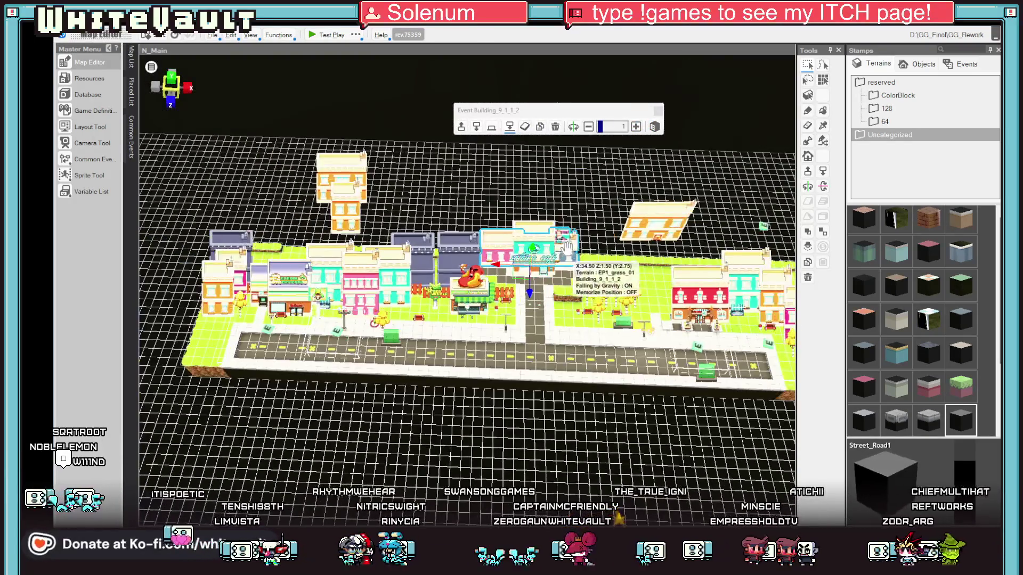
# Slide the left-block building further right along the X axis, then launch a test play
pyautogui.click(340, 201)
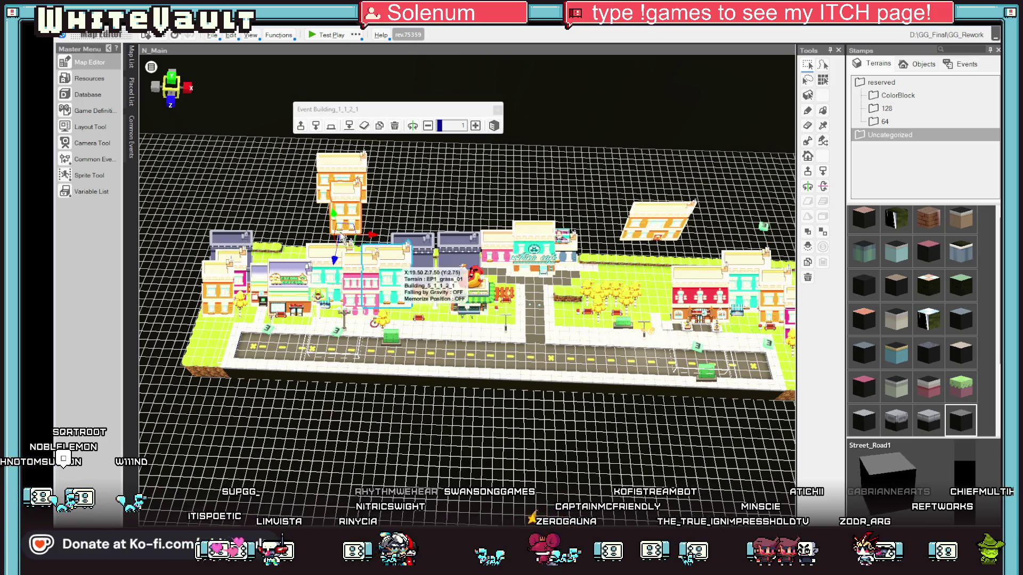
pyautogui.moveTo(367, 238); pyautogui.dragTo(424, 237)
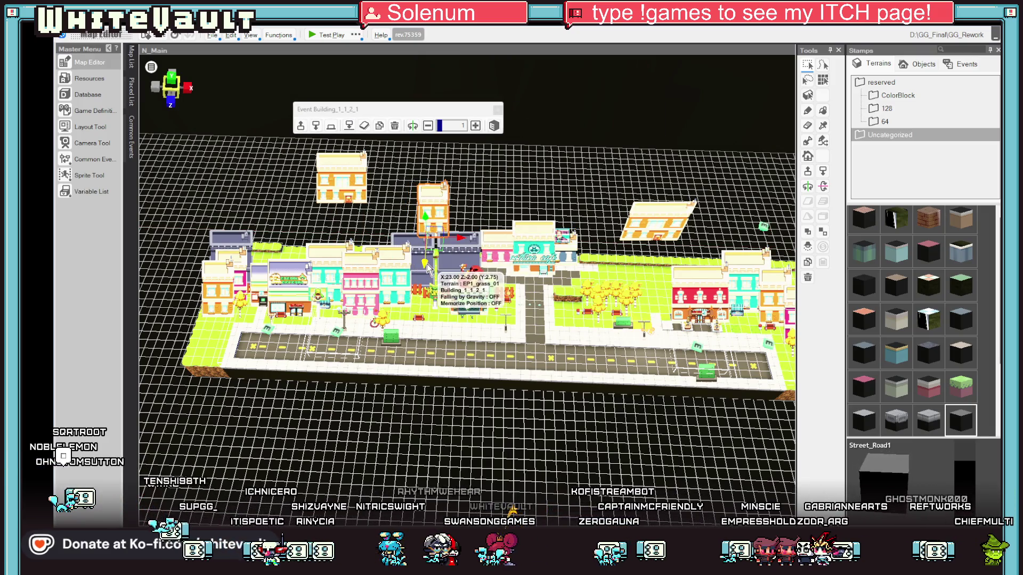
pyautogui.click(423, 277)
pyautogui.click(442, 230)
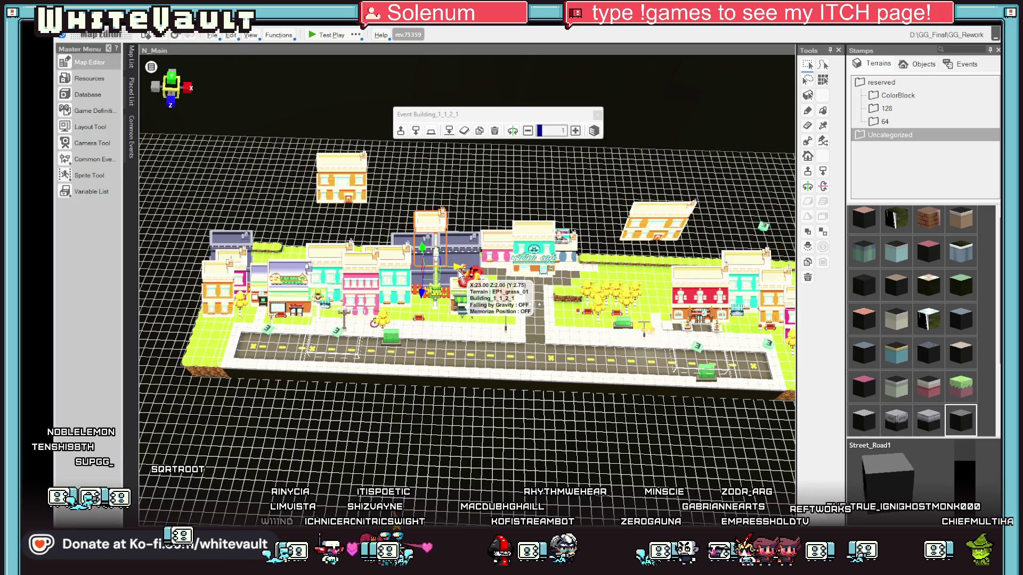
pyautogui.moveTo(546, 273)
pyautogui.mouseDown()
pyautogui.moveTo(546, 203)
pyautogui.moveTo(553, 302)
pyautogui.moveTo(714, 253)
pyautogui.moveTo(709, 330)
pyautogui.mouseUp()
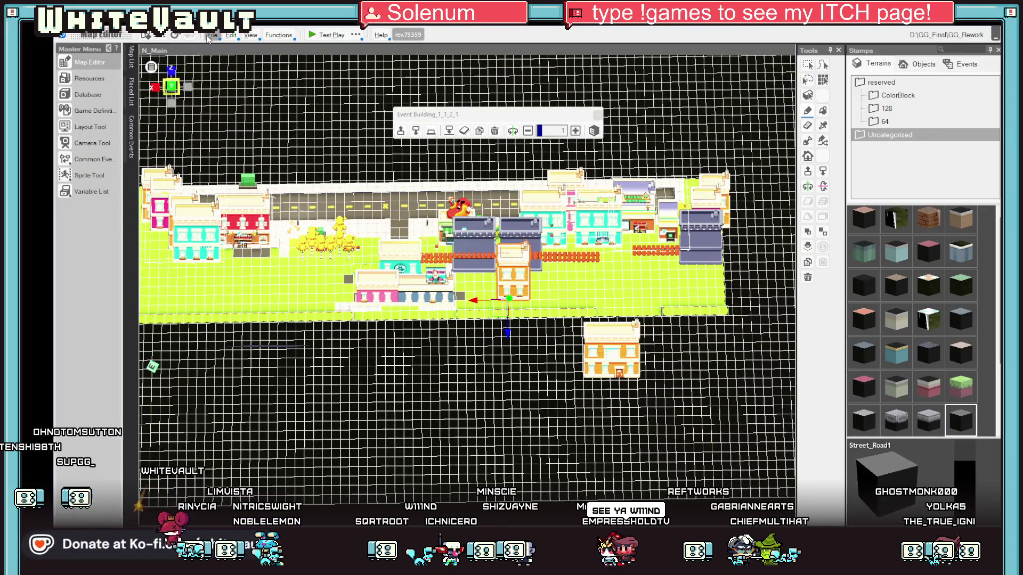
pyautogui.click(323, 36)
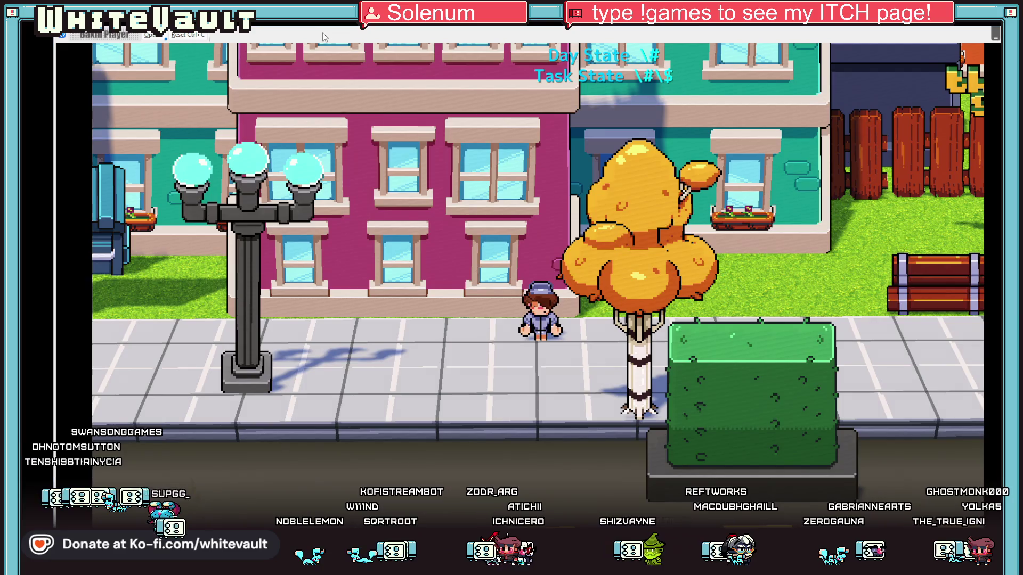
# Walk up to the hot dog stand, trigger its close-up and The Green Weenie message, then exit
pyautogui.press('Right')
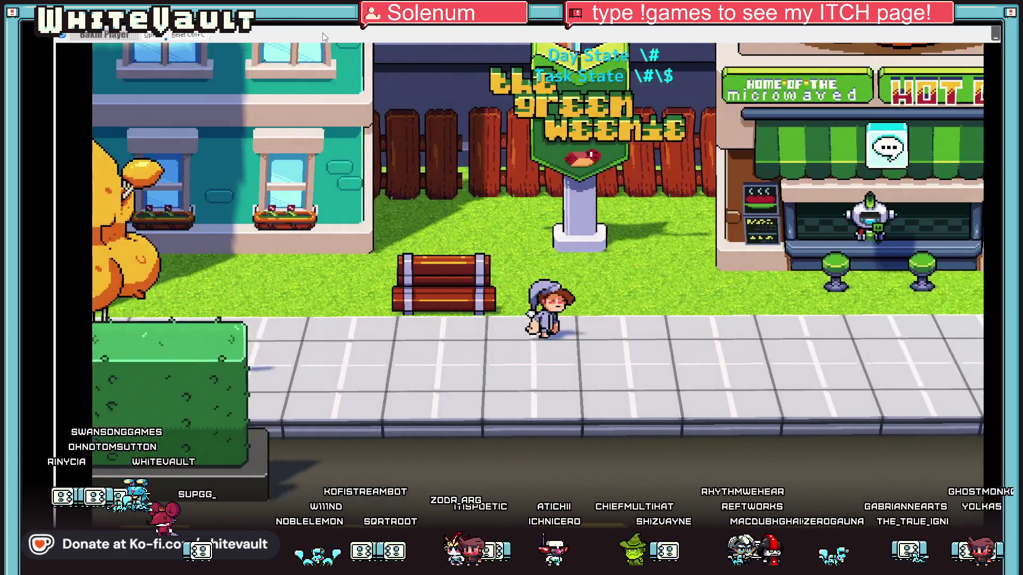
pyautogui.press('Right')
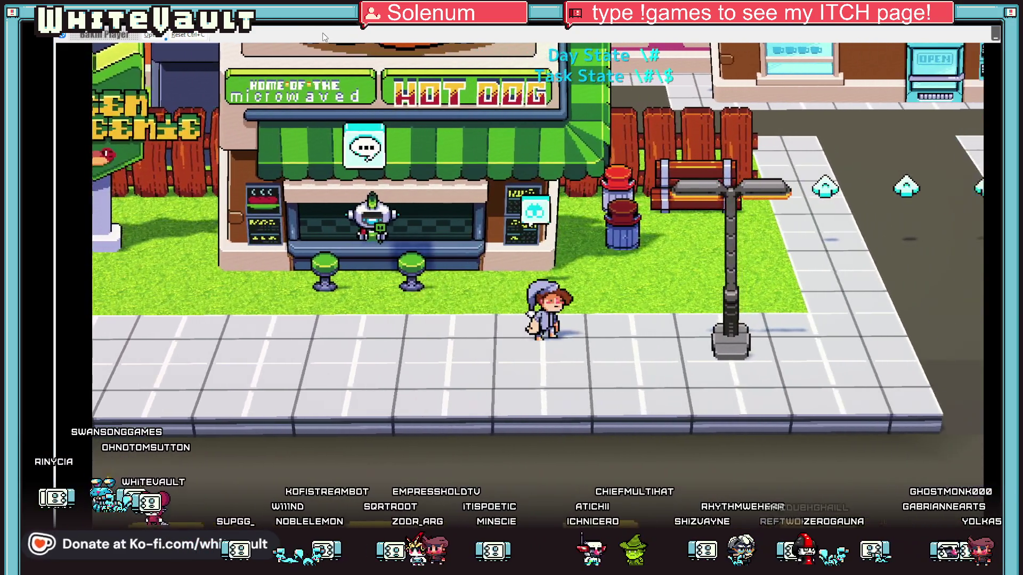
pyautogui.press('Left')
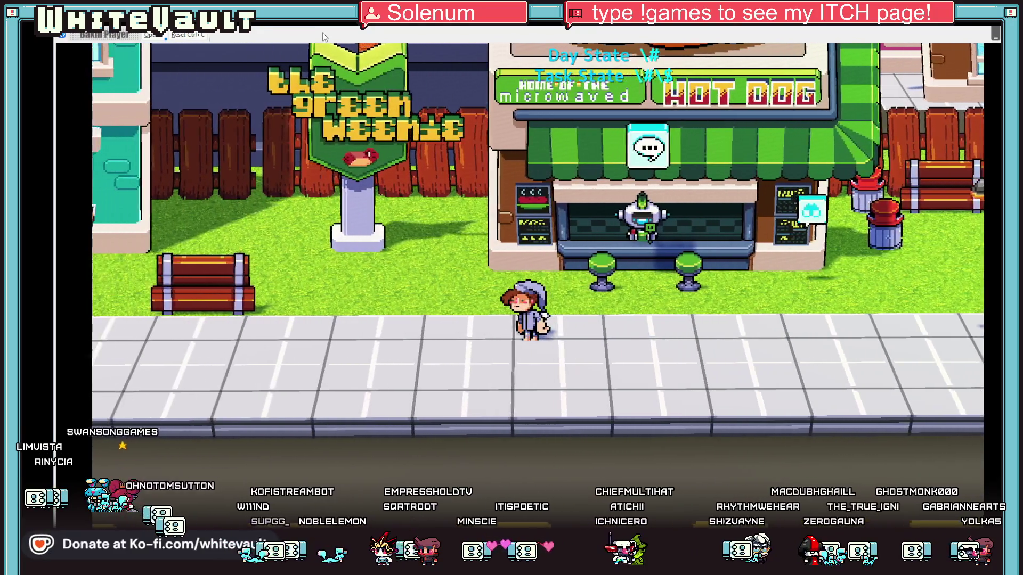
pyautogui.press('Right')
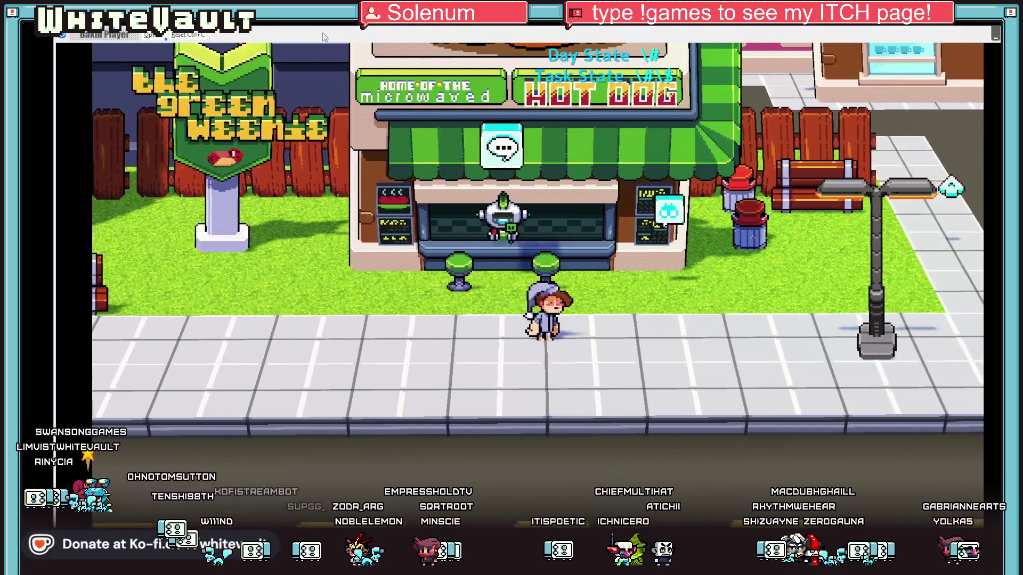
pyautogui.press('Left')
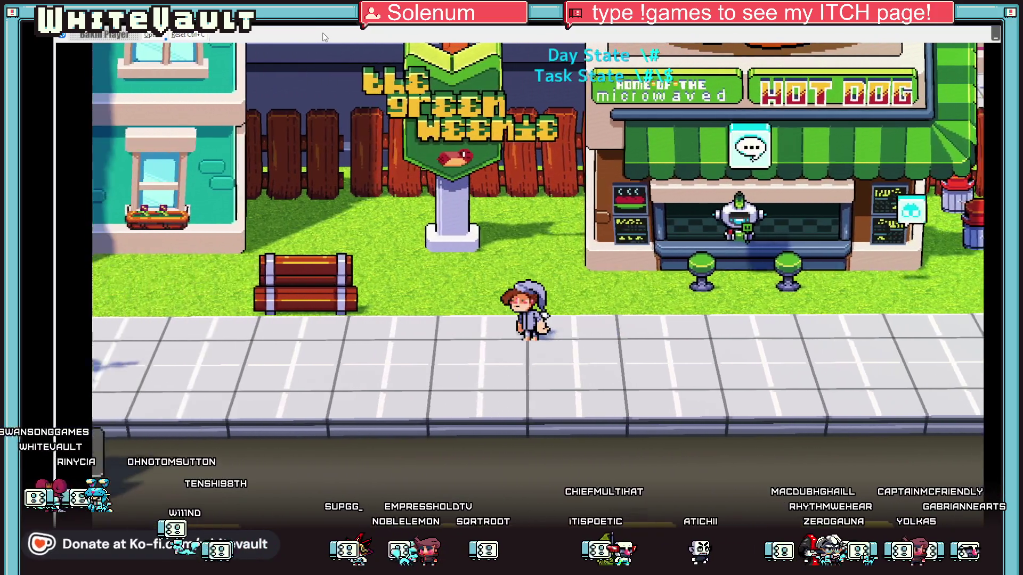
pyautogui.press('Right')
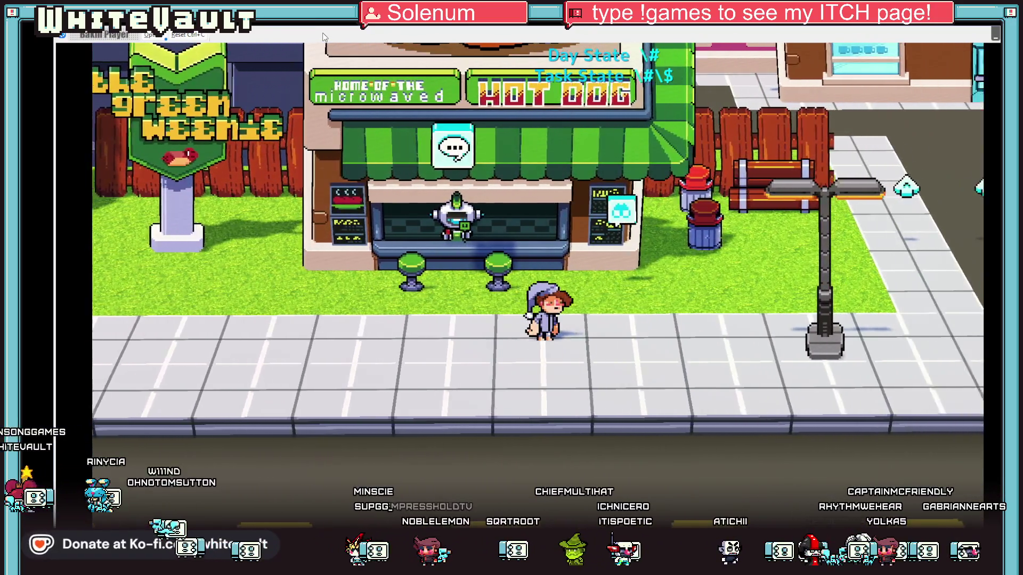
pyautogui.press('Up')
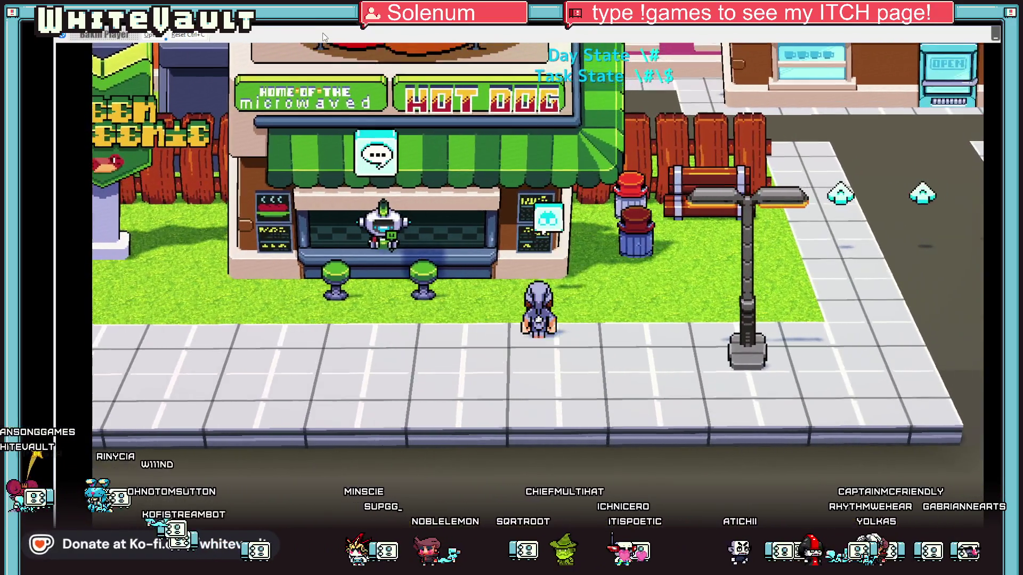
pyautogui.press('Return')
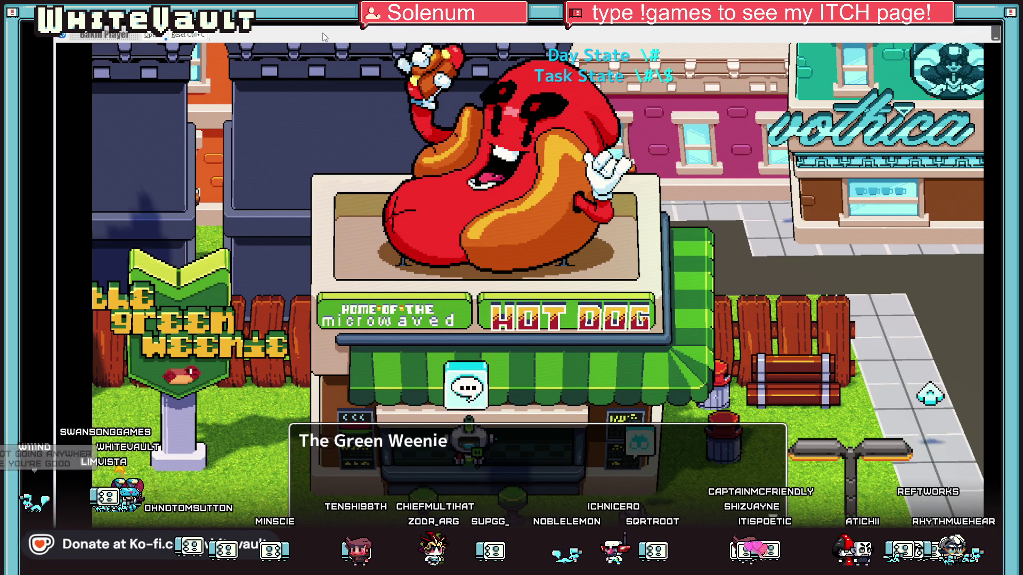
pyautogui.press('Return')
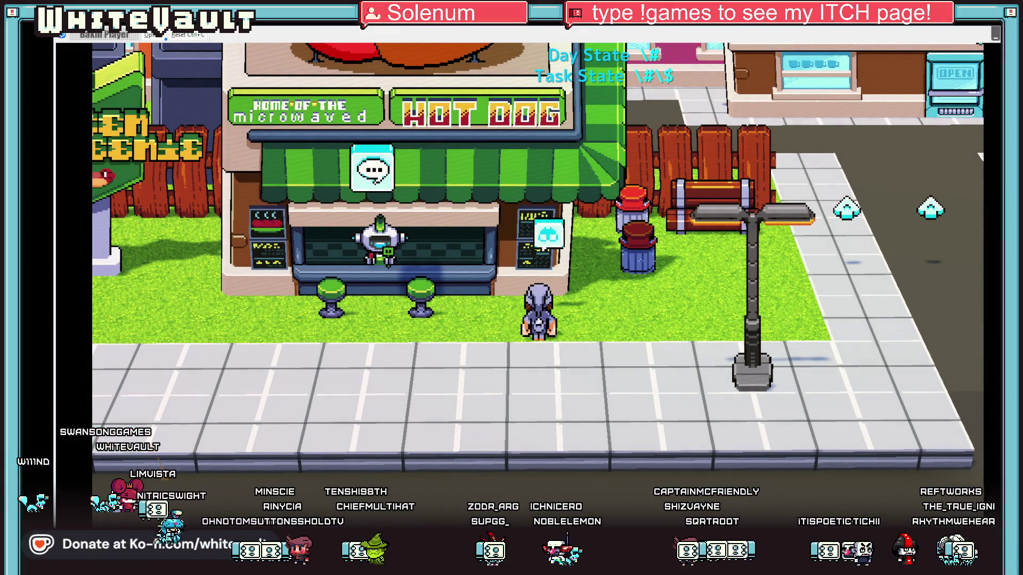
pyautogui.hotkey('alt', 'F4')
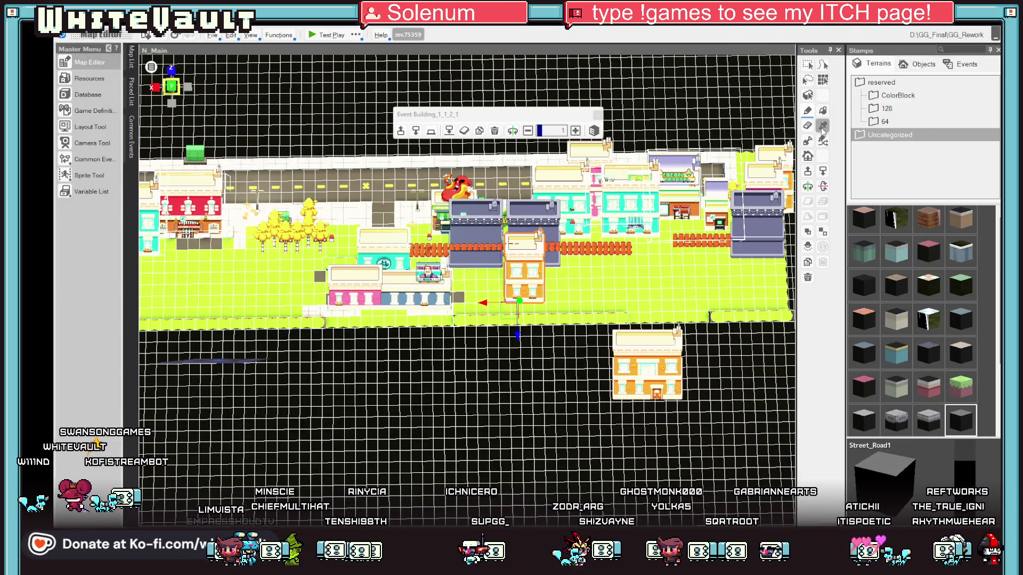
# Paint a Street_Road1 strip with a Street_Ground3 row beside it, and delete the orange building
pyautogui.press('Escape')
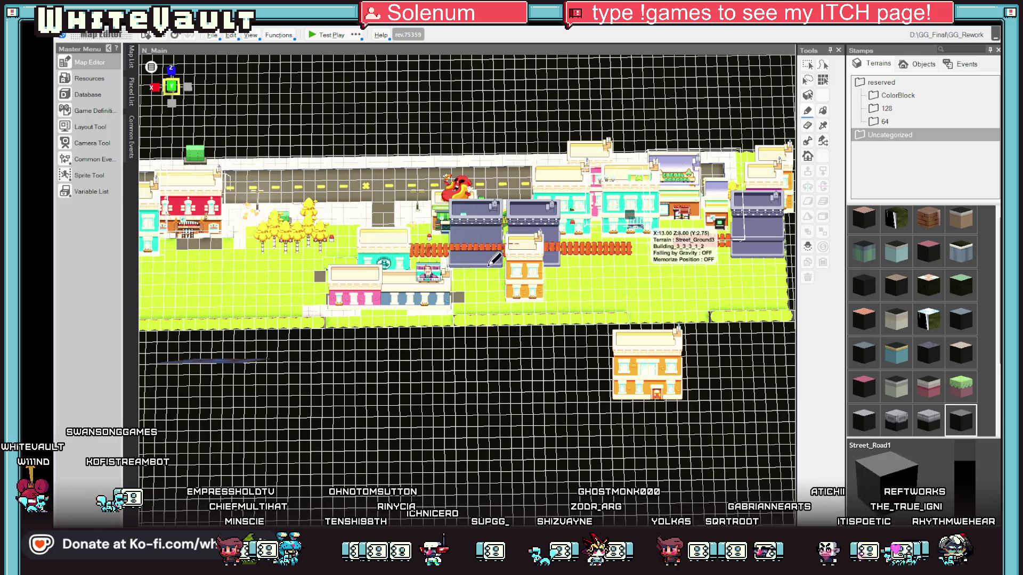
pyautogui.moveTo(452, 285); pyautogui.dragTo(761, 280)
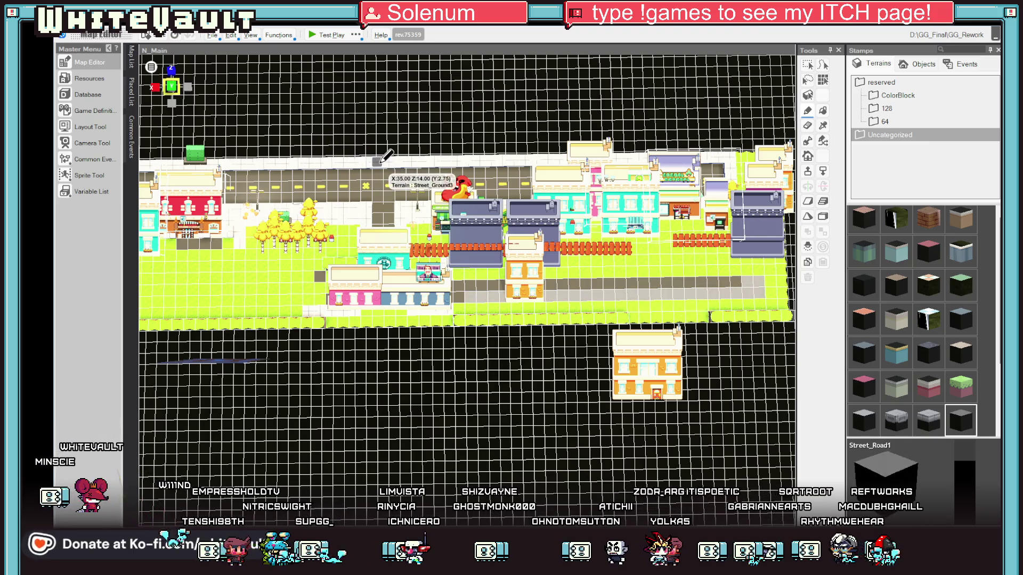
pyautogui.rightClick(518, 272)
pyautogui.moveTo(523, 268)
pyautogui.mouseDown()
pyautogui.moveTo(745, 262)
pyautogui.moveTo(763, 266)
pyautogui.moveTo(761, 301)
pyautogui.moveTo(386, 310)
pyautogui.mouseUp()
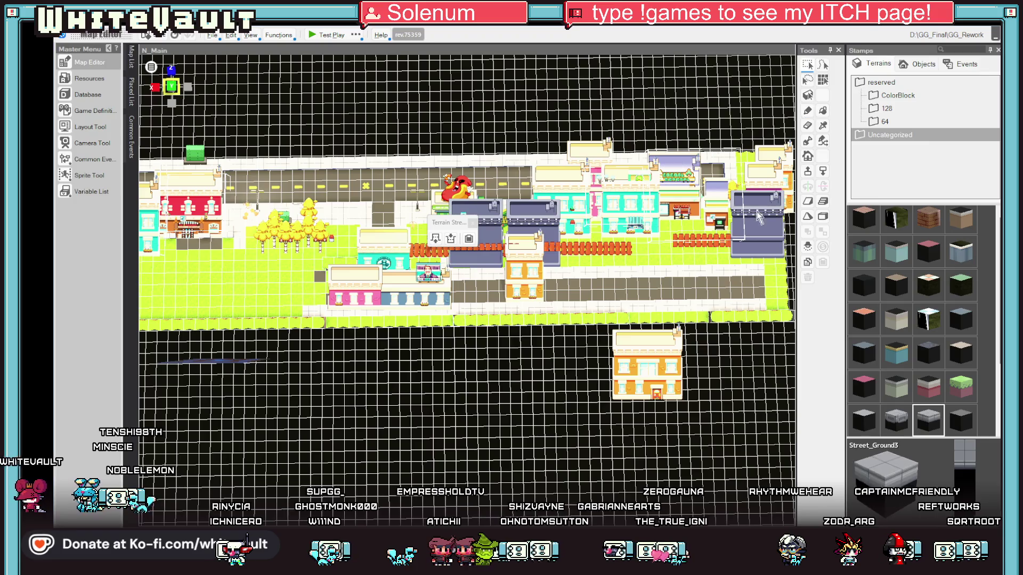
pyautogui.click(682, 384)
pyautogui.press('Delete')
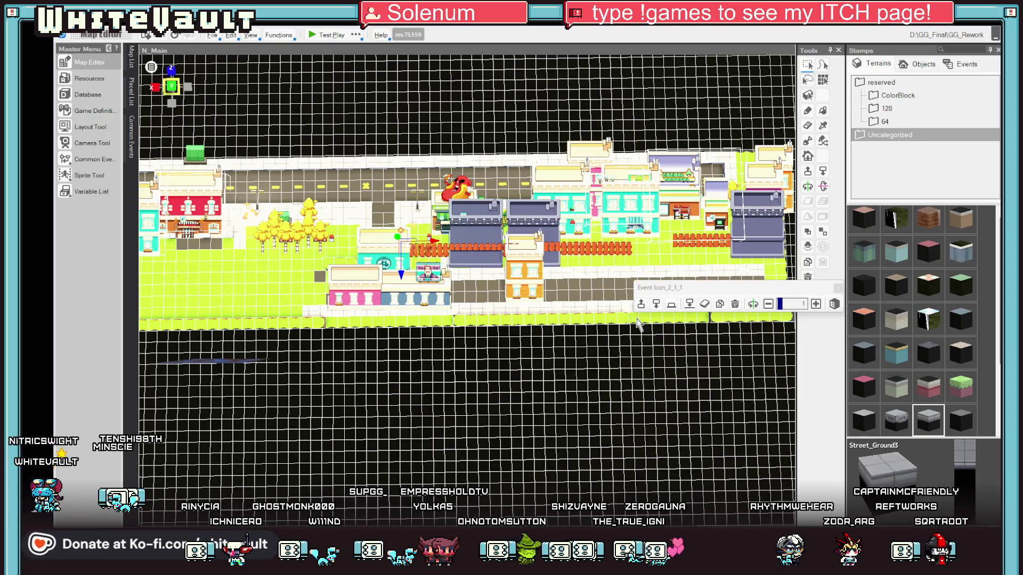
# Turn off Falling by Gravity for the green hedge and move it back onto the sidewalk
pyautogui.moveTo(637, 323); pyautogui.dragTo(394, 160)
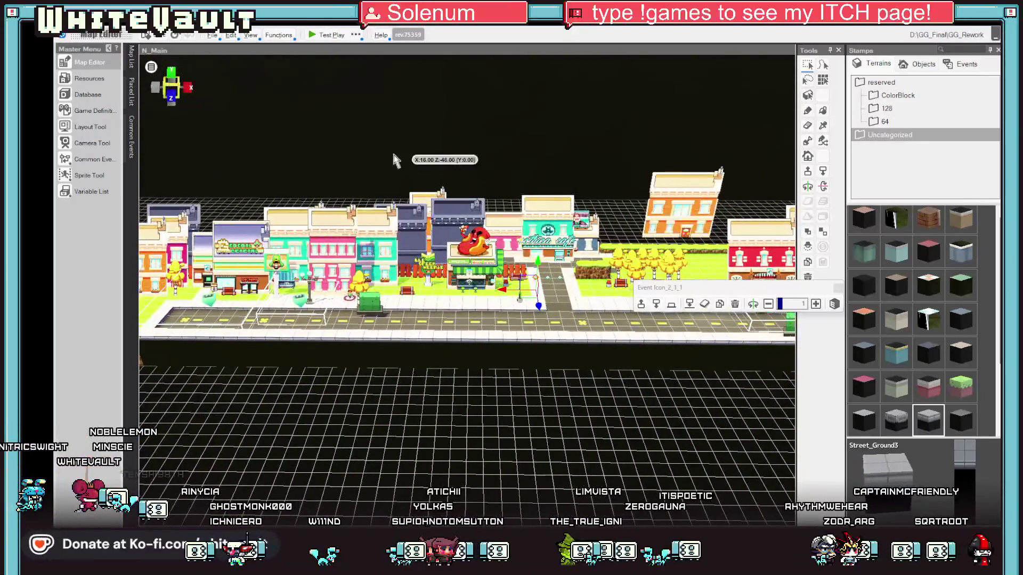
pyautogui.click(370, 303)
pyautogui.click(384, 234)
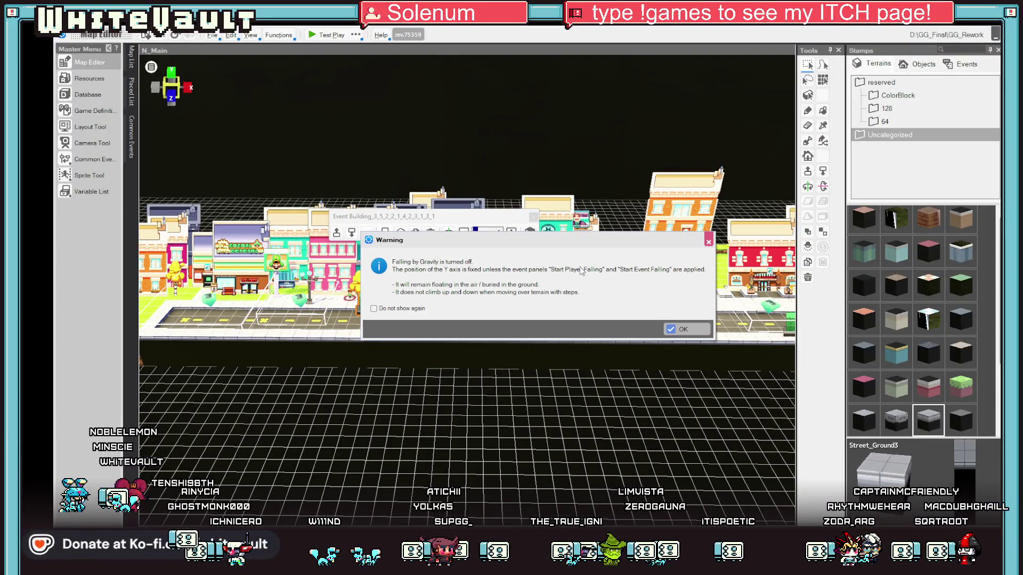
pyautogui.click(695, 333)
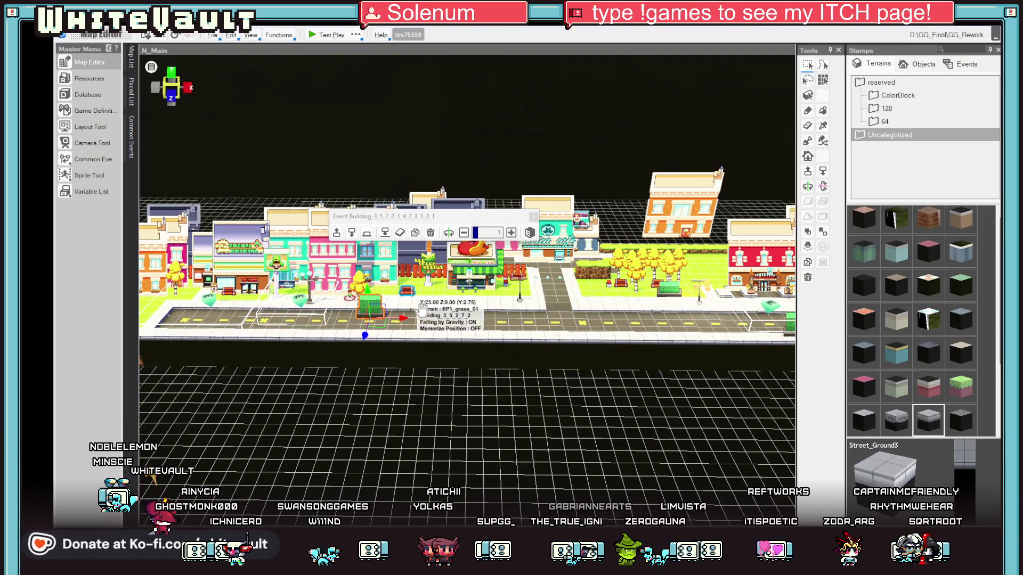
pyautogui.moveTo(367, 335); pyautogui.dragTo(373, 308)
pyautogui.scroll(3, 367, 309)
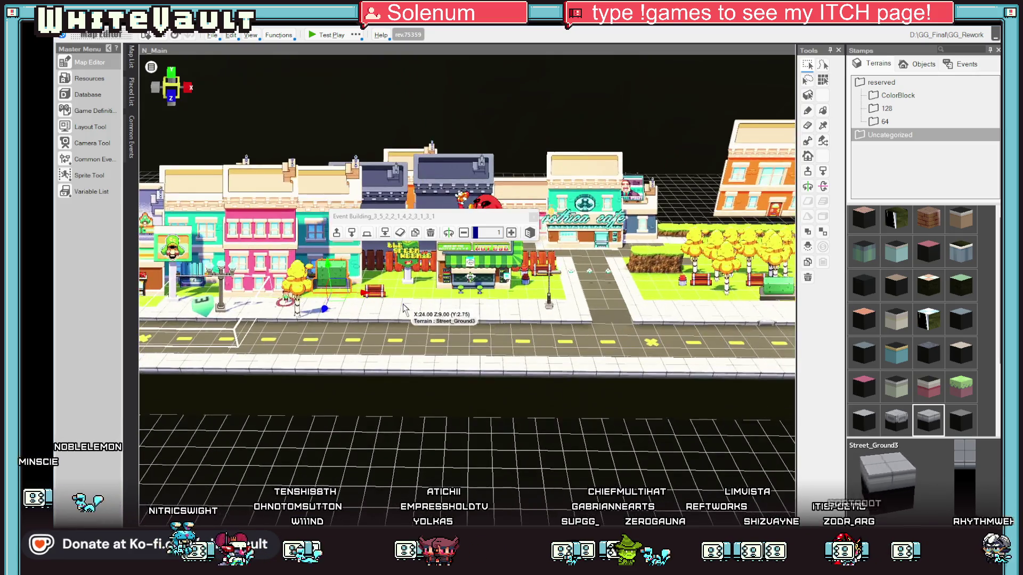
pyautogui.click(367, 234)
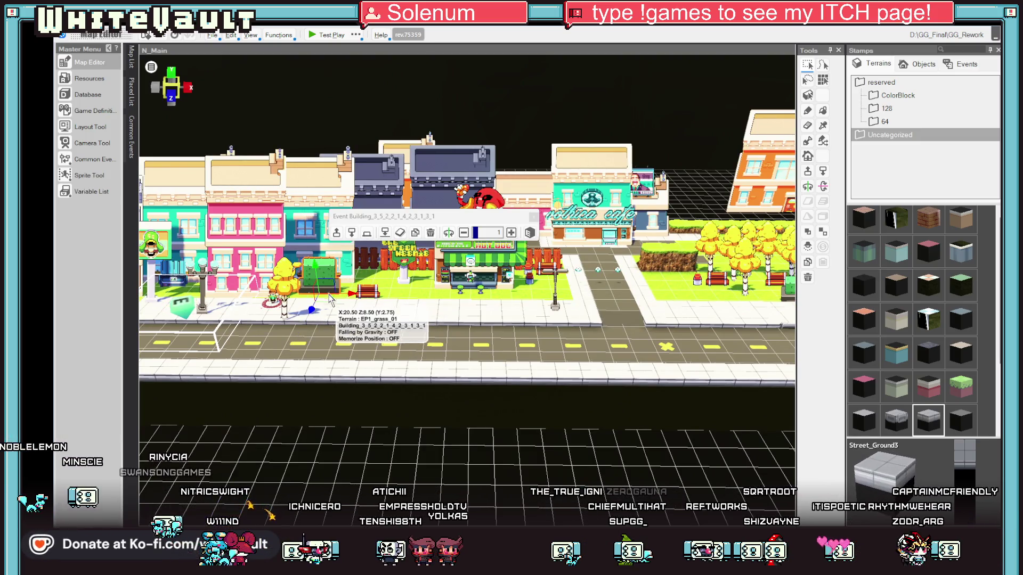
# Select the bench near the fence
pyautogui.rightClick(366, 292)
pyautogui.press('Escape')
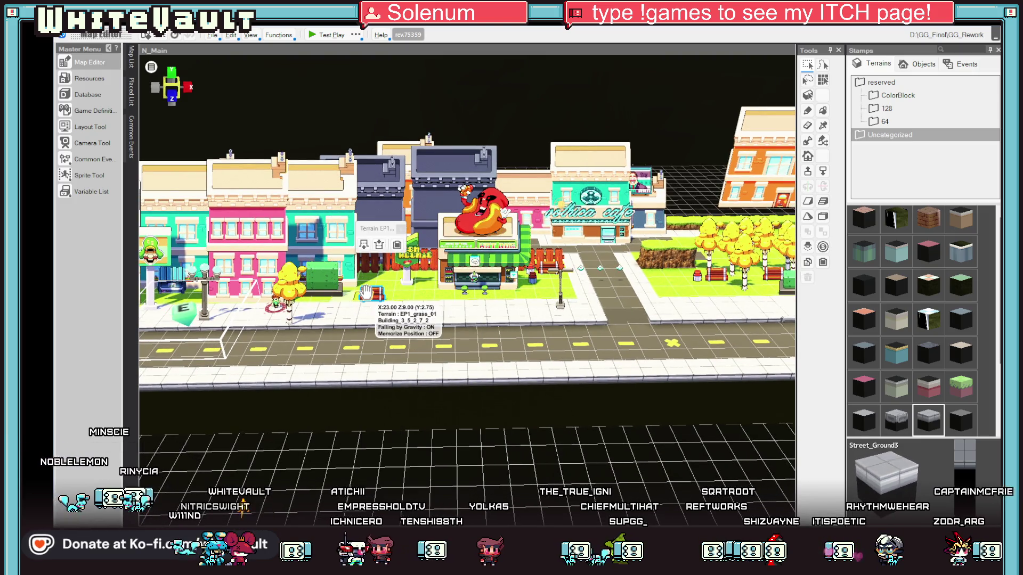
pyautogui.click(366, 292)
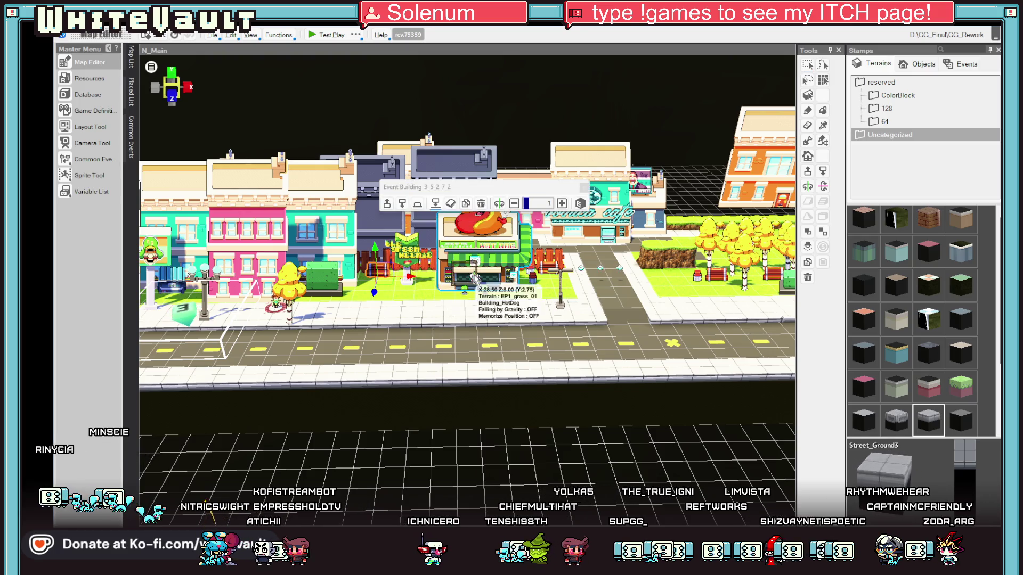
# Duplicate the bench and position both benches on the sidewalk by the hot dog stand
pyautogui.moveTo(476, 278)
pyautogui.mouseDown()
pyautogui.moveTo(426, 290)
pyautogui.moveTo(436, 309)
pyautogui.mouseUp()
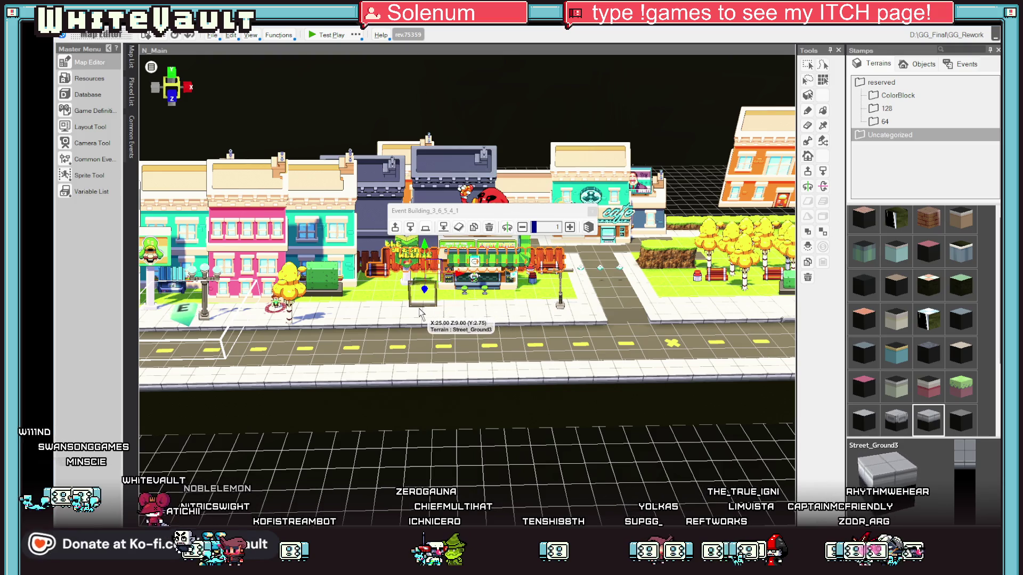
pyautogui.hotkey('ctrl', 'z')
pyautogui.hotkey('ctrl', 'v')
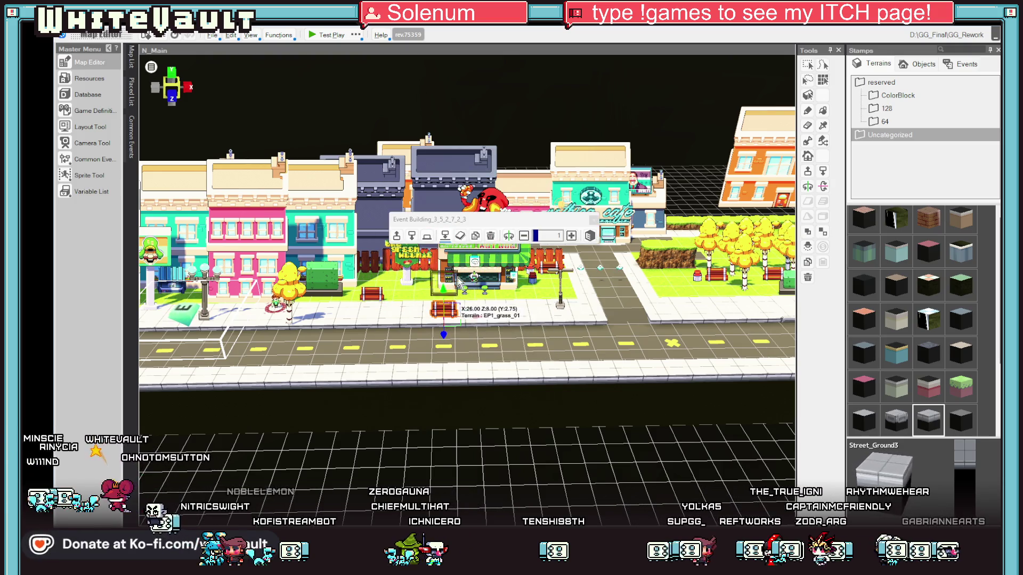
pyautogui.click(372, 294)
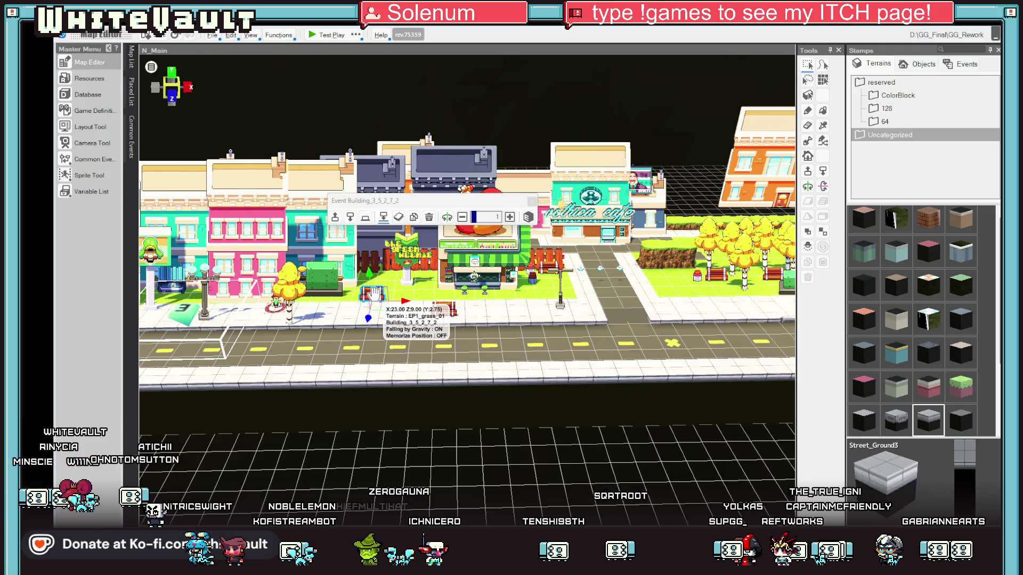
pyautogui.moveTo(370, 295); pyautogui.dragTo(418, 323)
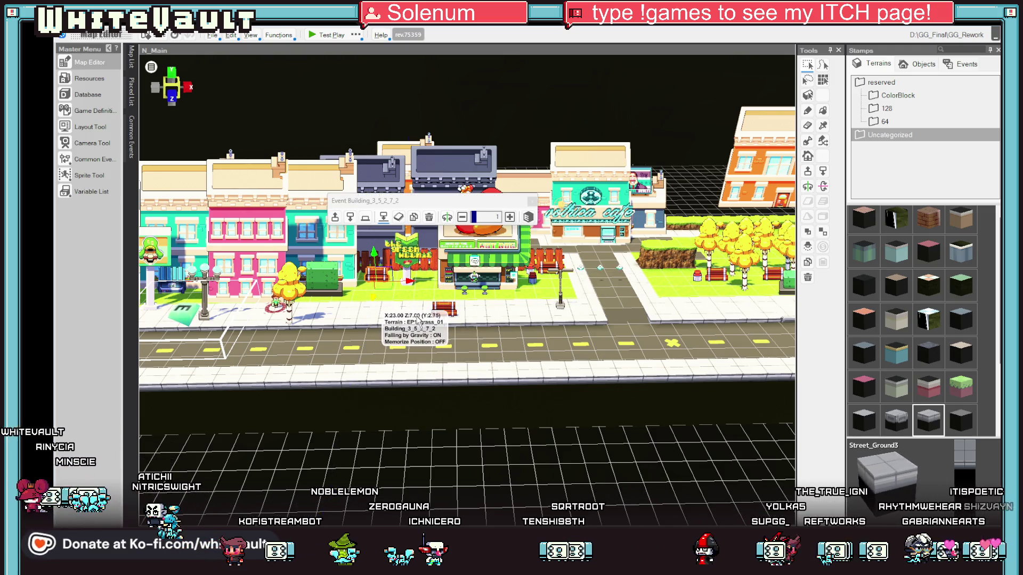
pyautogui.click(450, 310)
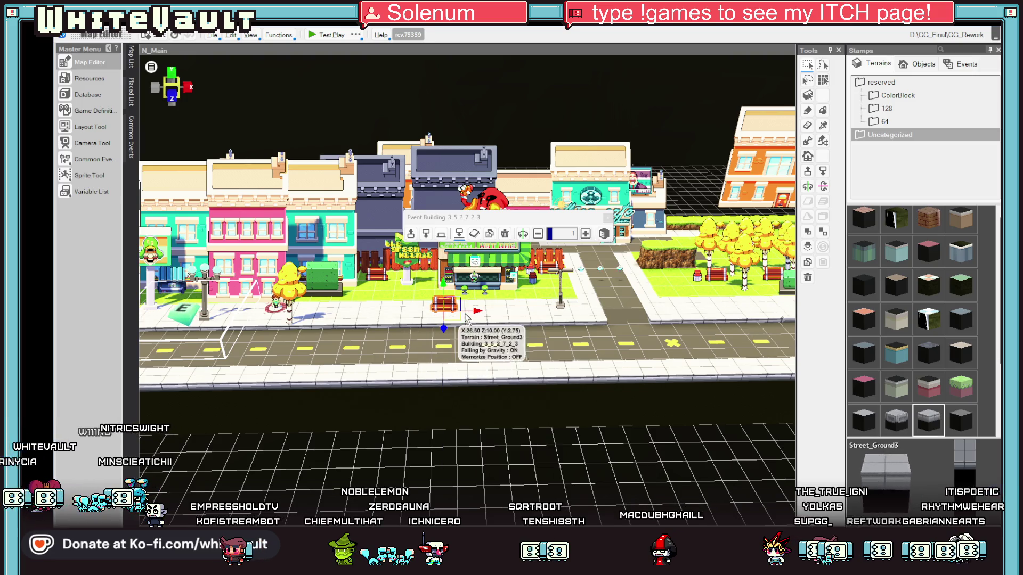
pyautogui.moveTo(456, 309); pyautogui.dragTo(456, 308)
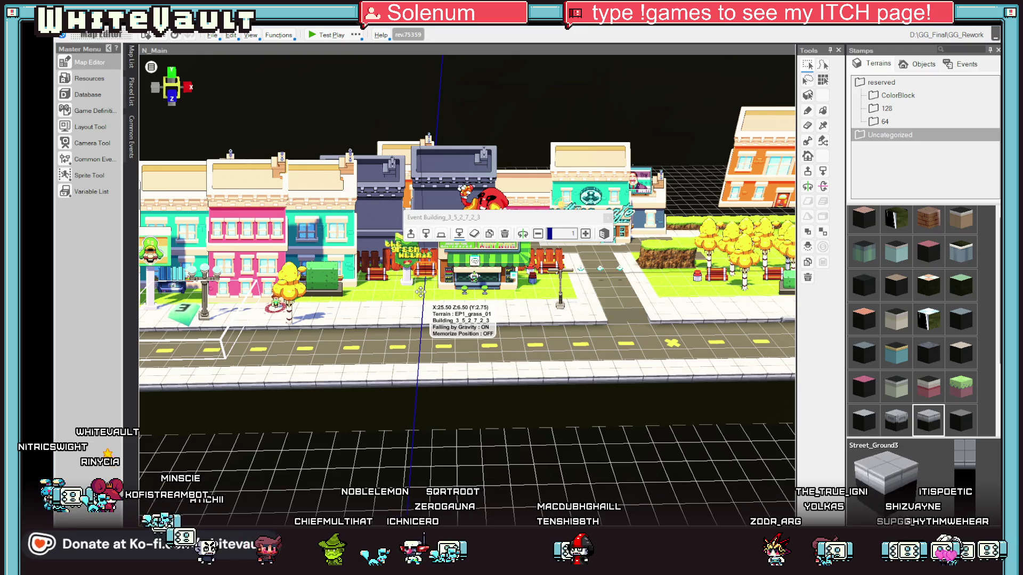
# Select the hot dog stand and launch a test play
pyautogui.click(432, 285)
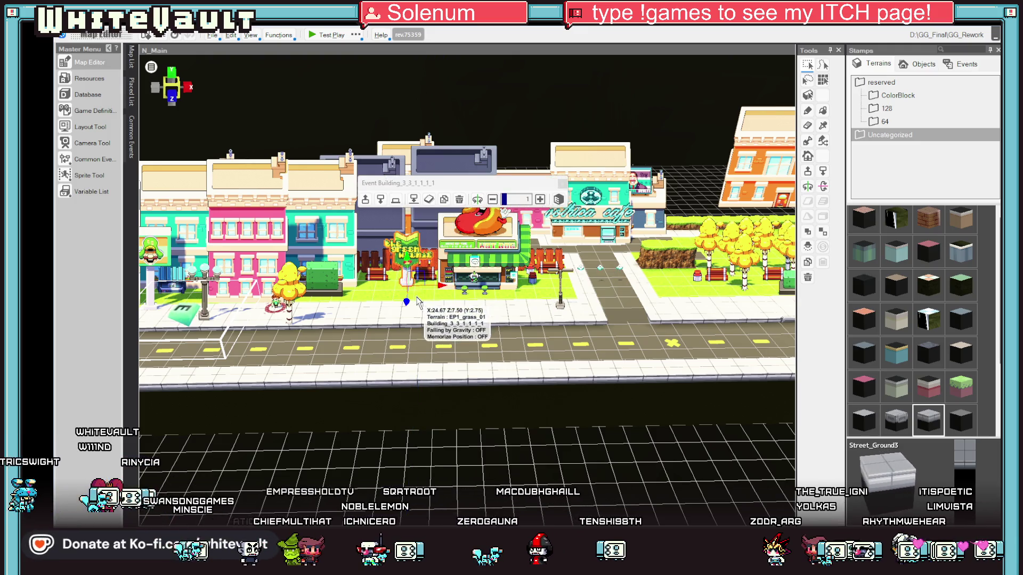
pyautogui.scroll(2, 366, 324)
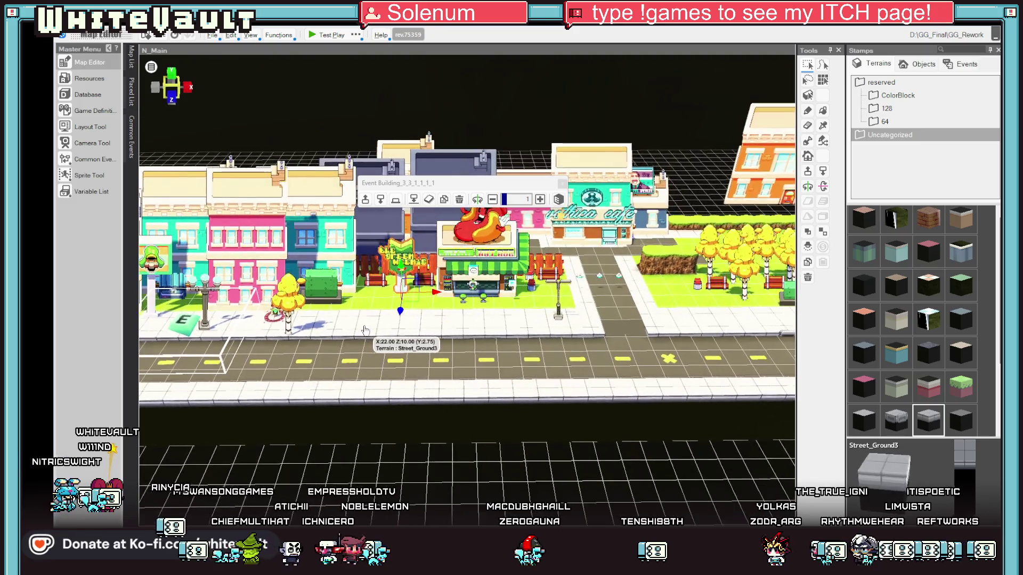
pyautogui.scroll(-2, 529, 285)
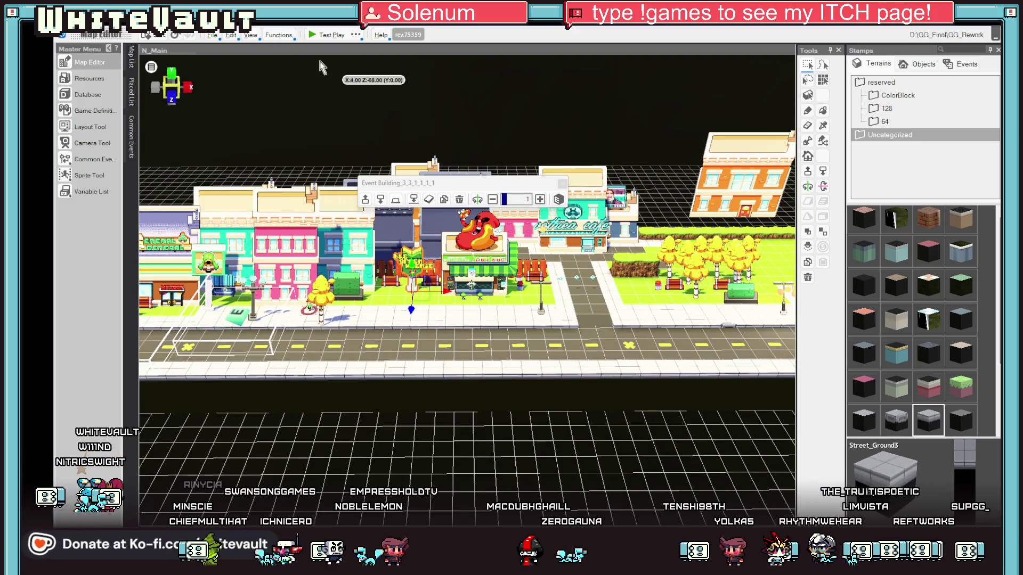
pyautogui.click(315, 33)
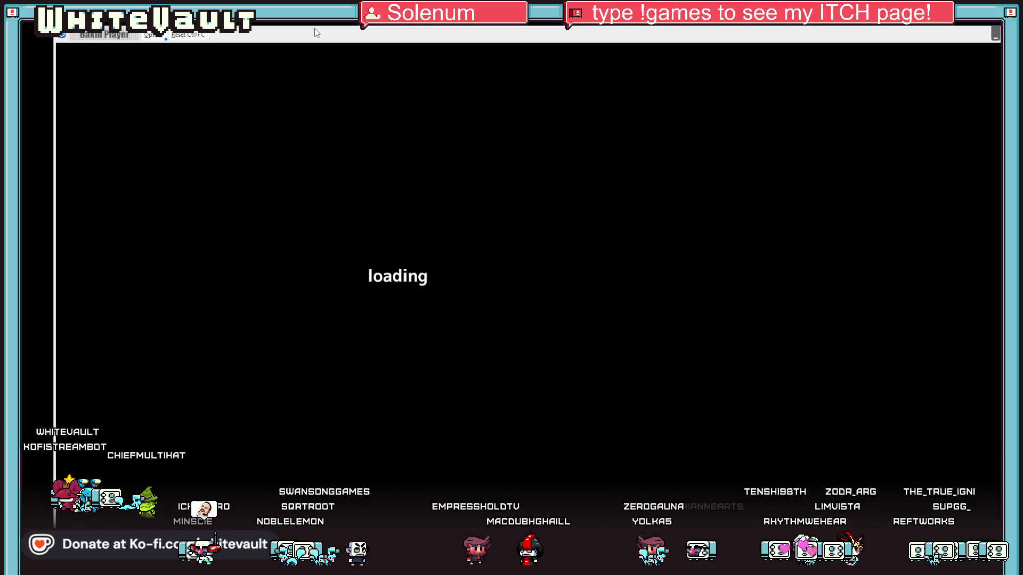
# Walk left past the General store, then back right toward the Green Weenie and hot dog stand
pyautogui.press('Left')
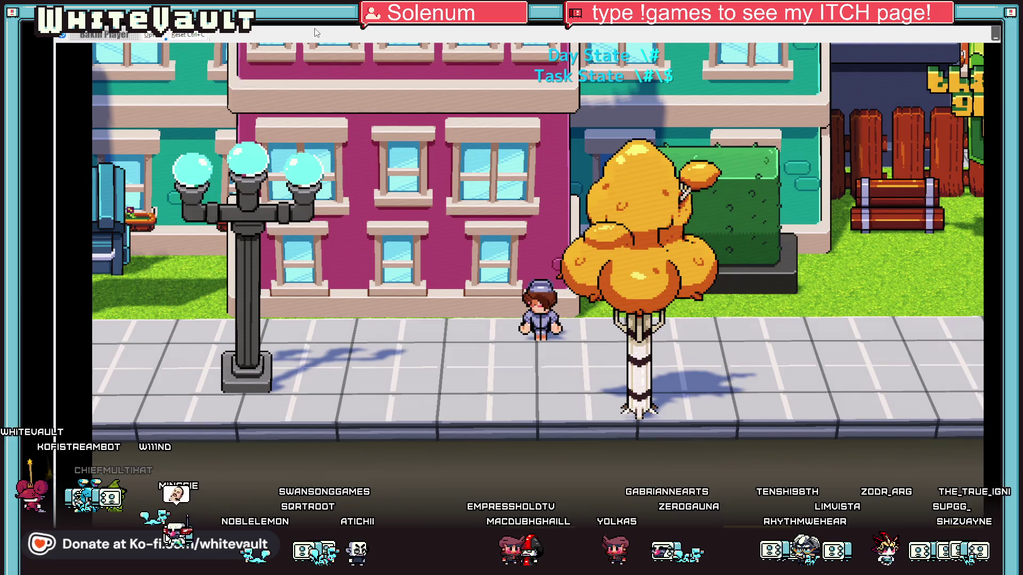
pyautogui.press('Left')
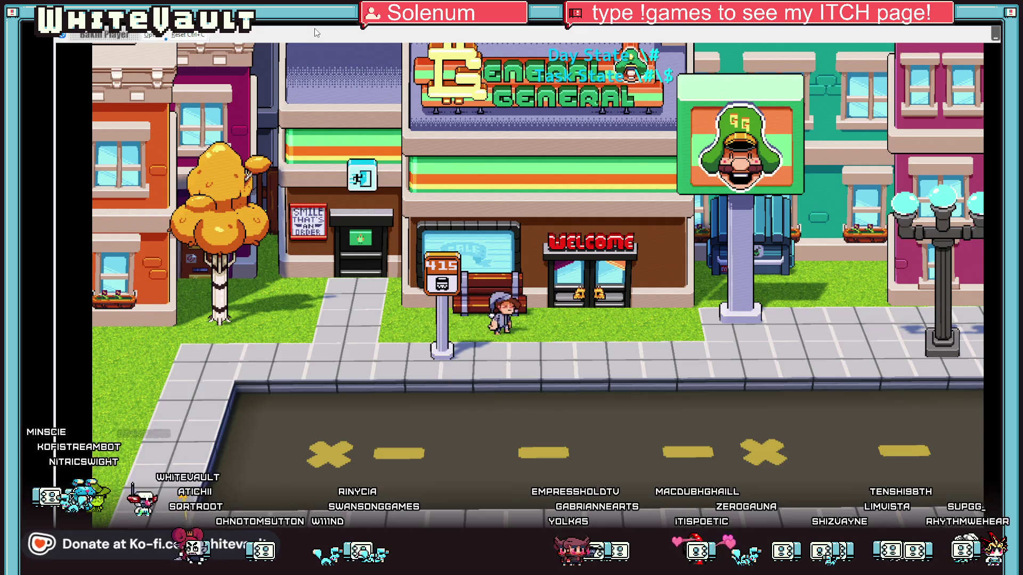
pyautogui.press('Right')
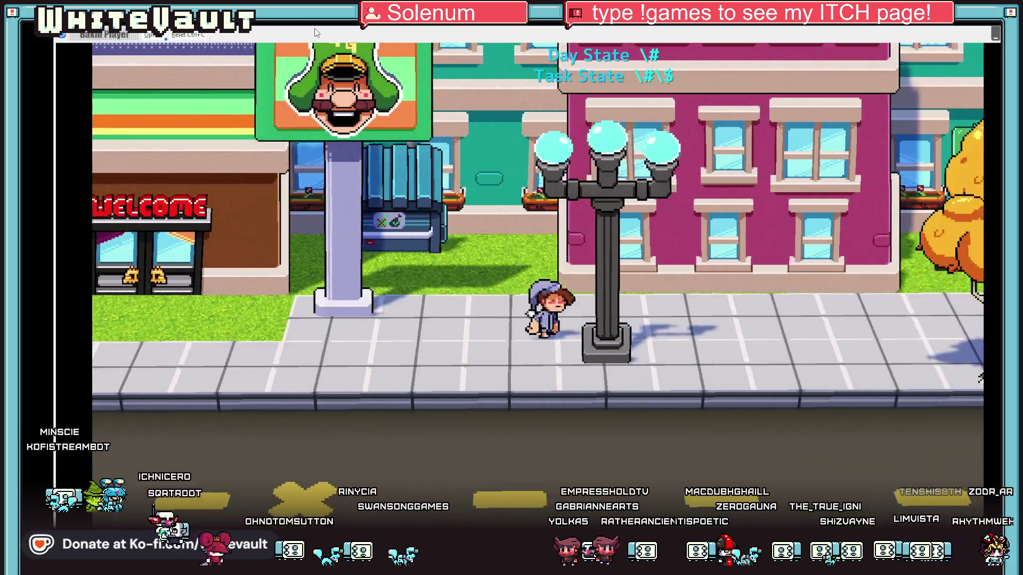
pyautogui.press('Right')
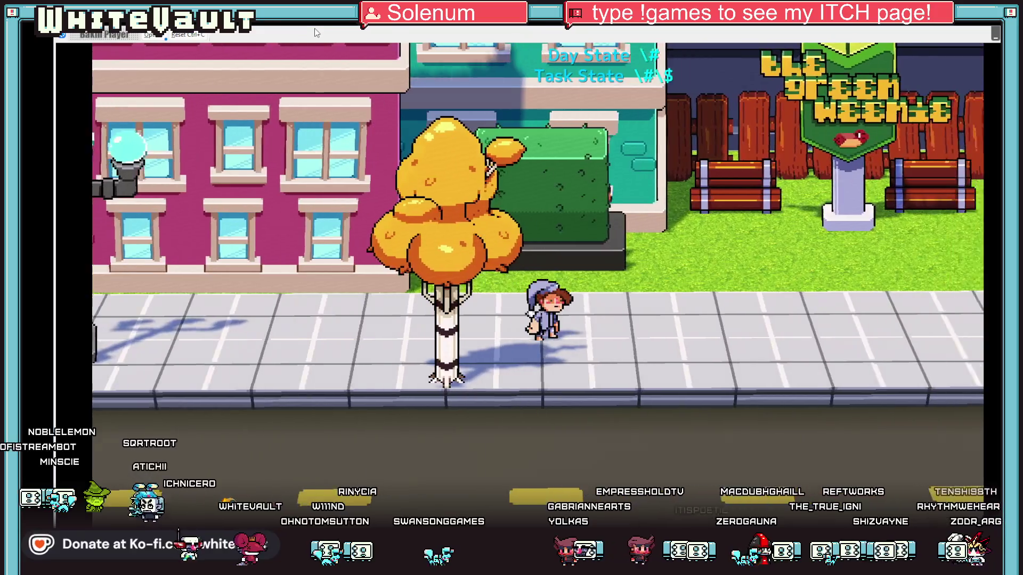
pyautogui.press('Right')
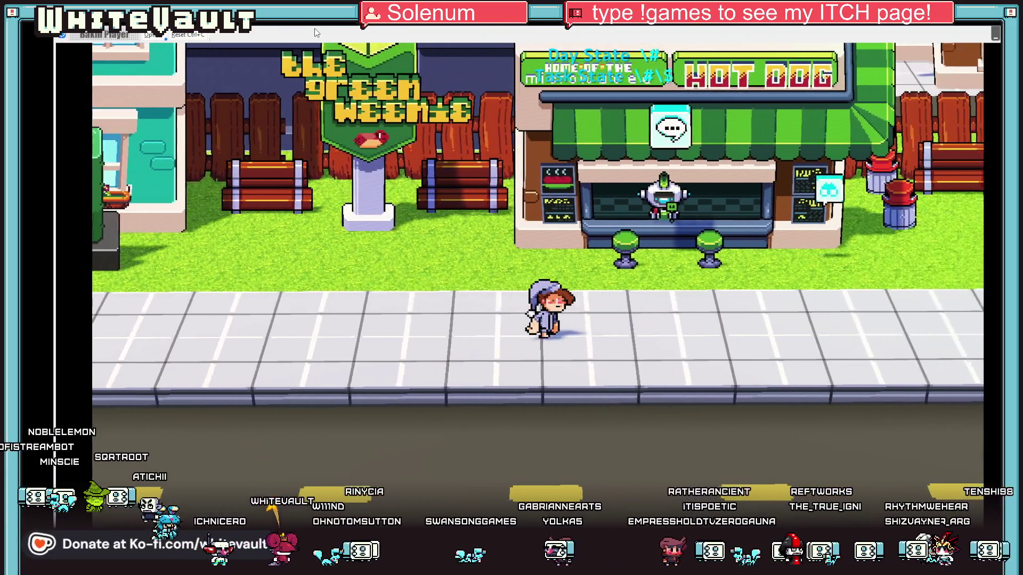
pyautogui.press('Left')
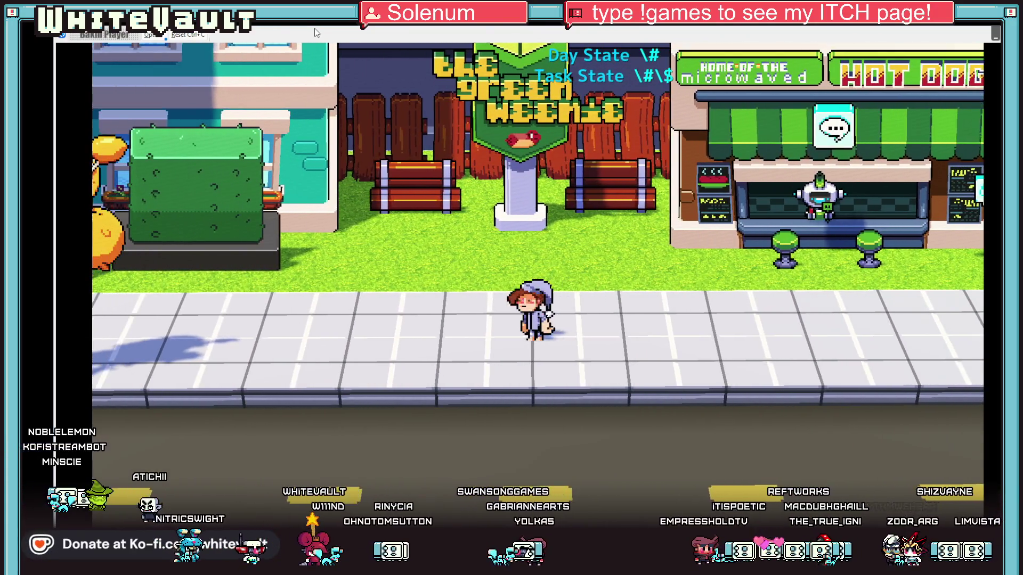
# Step up onto the grass by the Green Weenie sign and back, then end test play
pyautogui.press('Up')
pyautogui.press('Down')
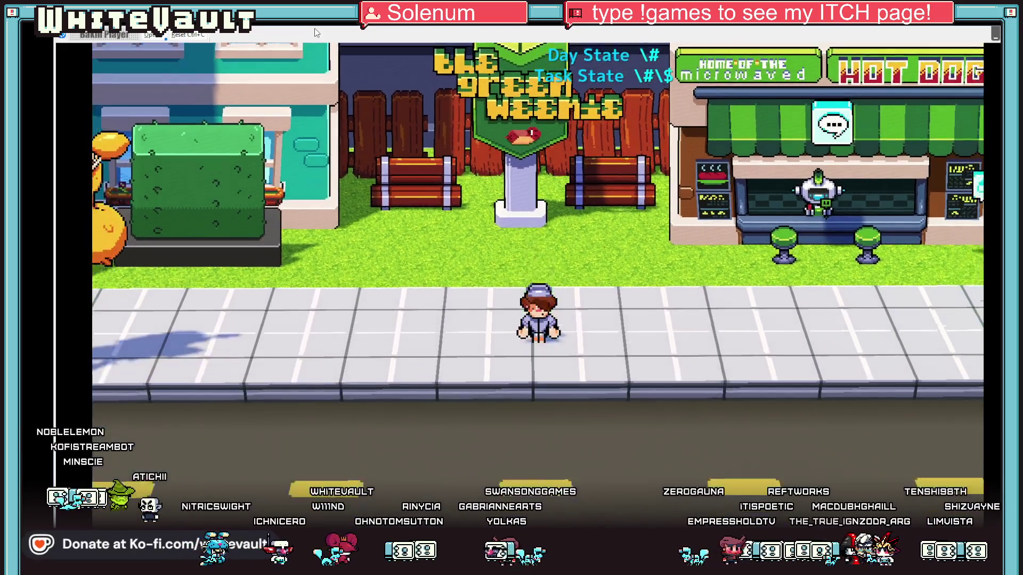
pyautogui.press('Up')
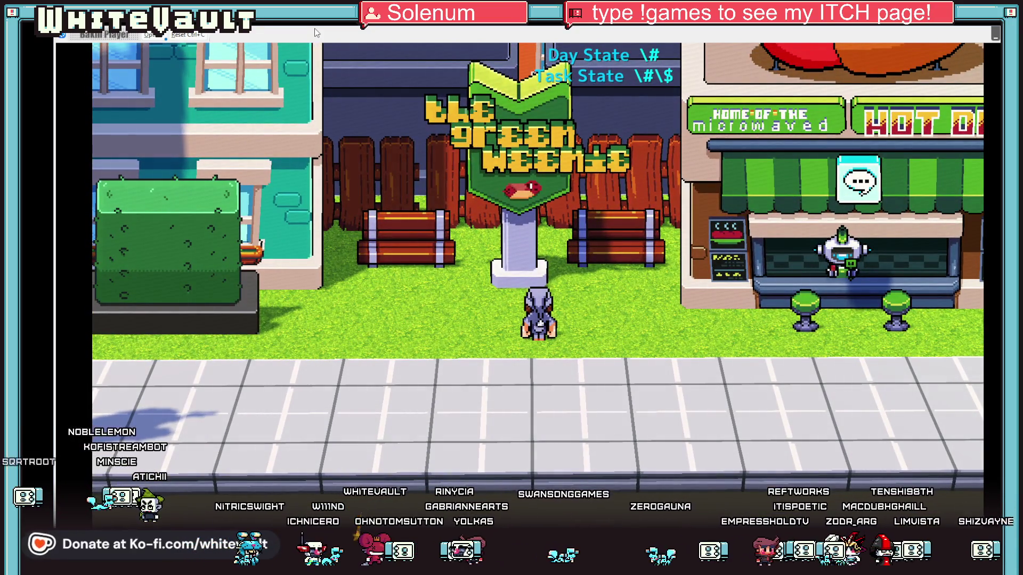
pyautogui.press('Down')
pyautogui.press('Right')
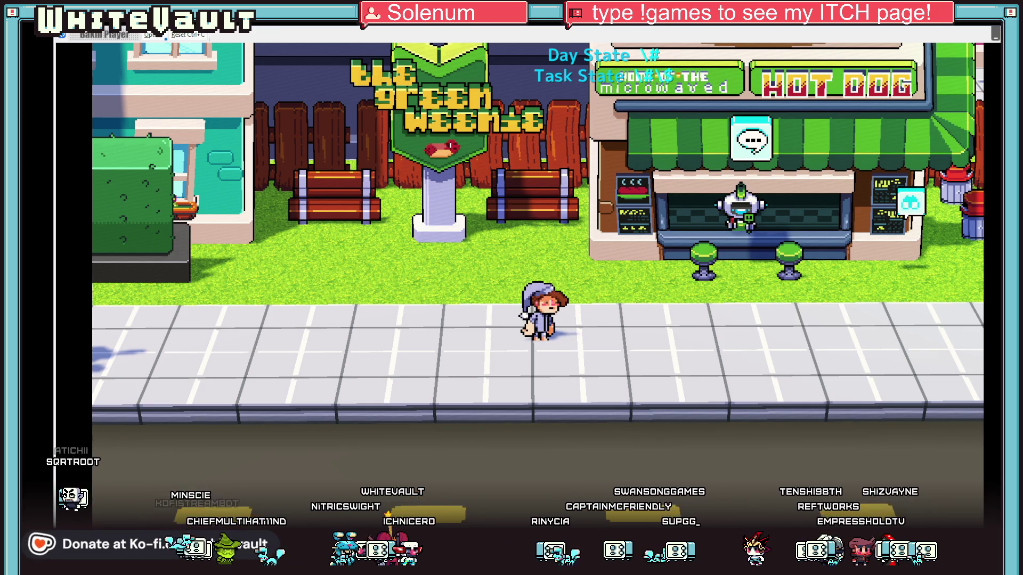
pyautogui.hotkey('alt', 'F4')
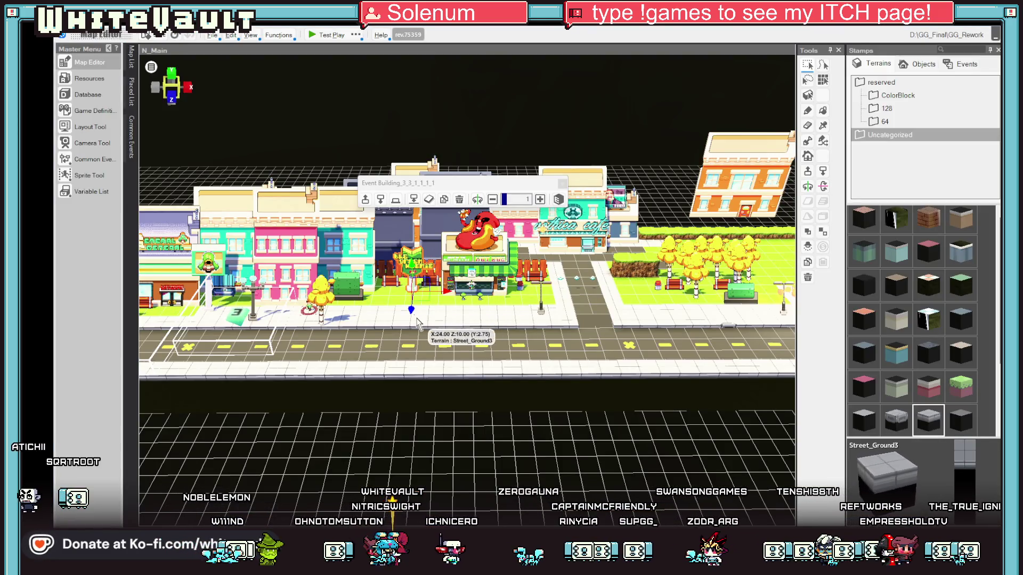
# Nudge the Green Weenie sign a short distance to the right in the zoomed 3D view
pyautogui.scroll(2, 421, 310)
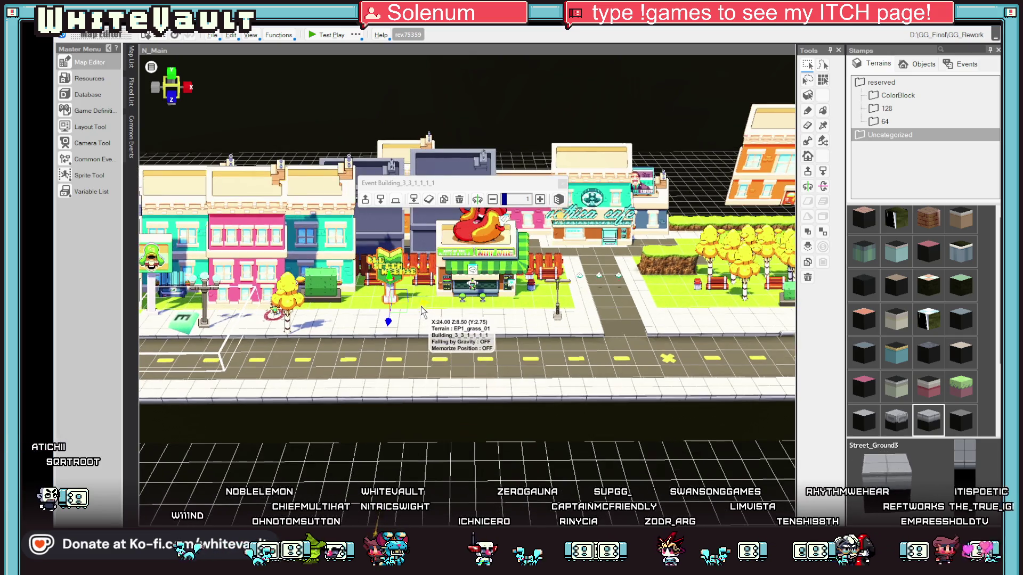
pyautogui.moveTo(388, 322); pyautogui.dragTo(399, 322)
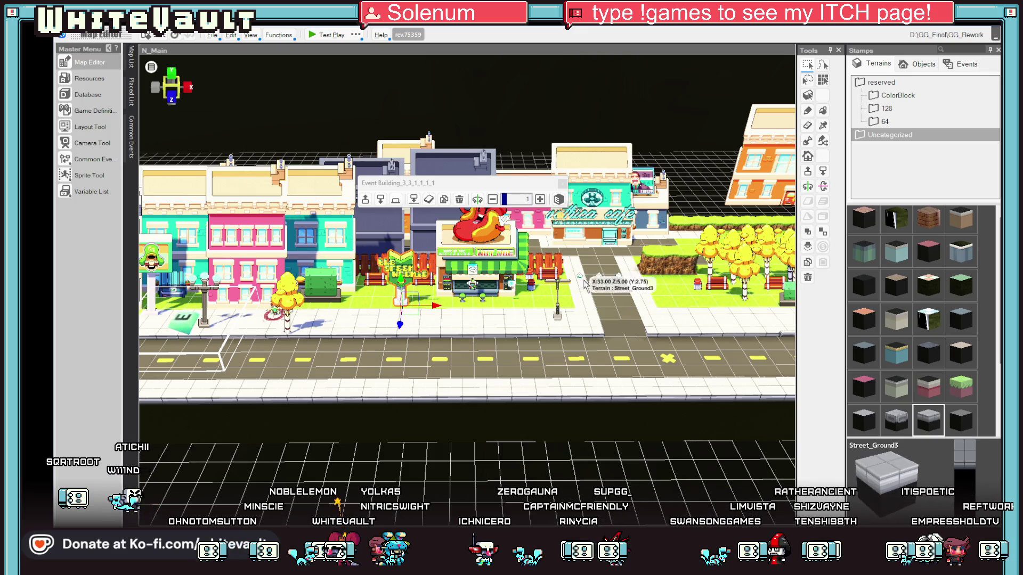
pyautogui.scroll(2, 565, 318)
pyautogui.scroll(2, 566, 318)
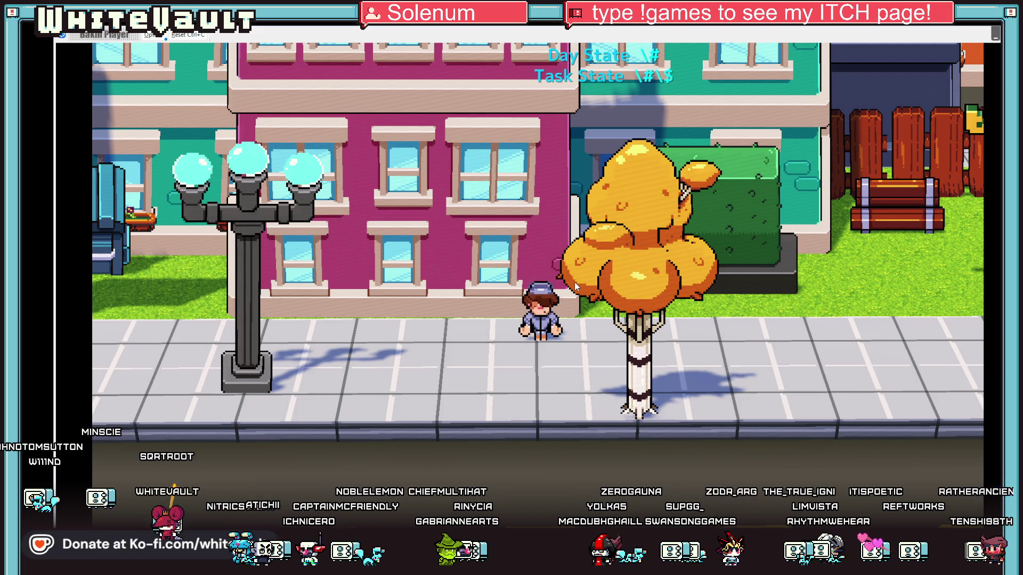
pyautogui.press('Right')
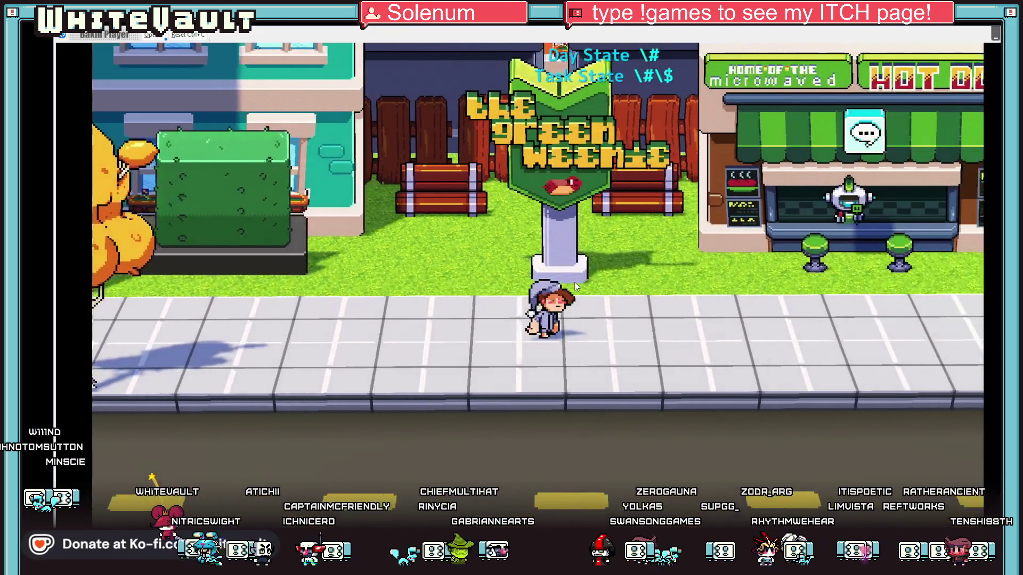
pyautogui.press('Right')
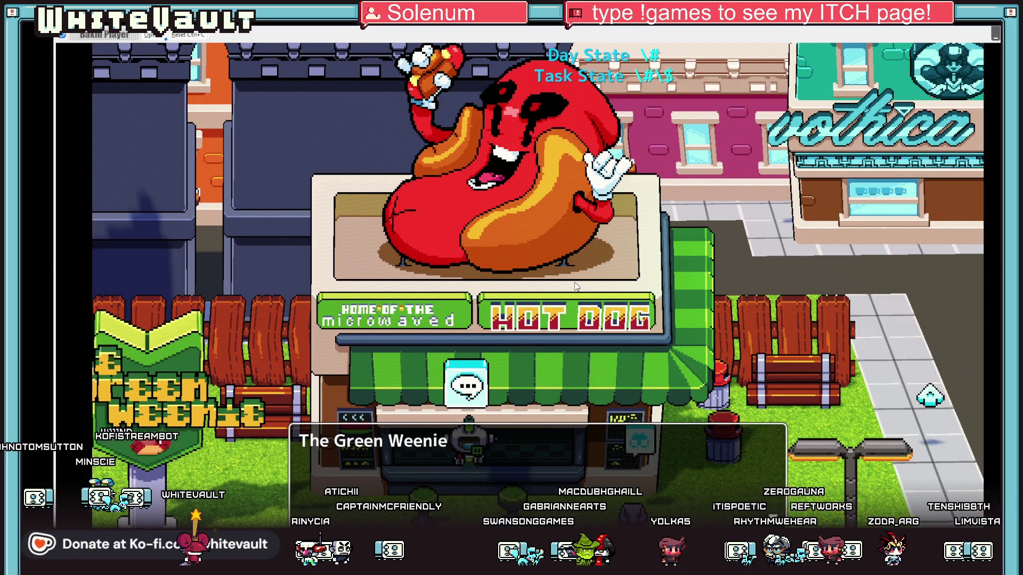
pyautogui.press('Right')
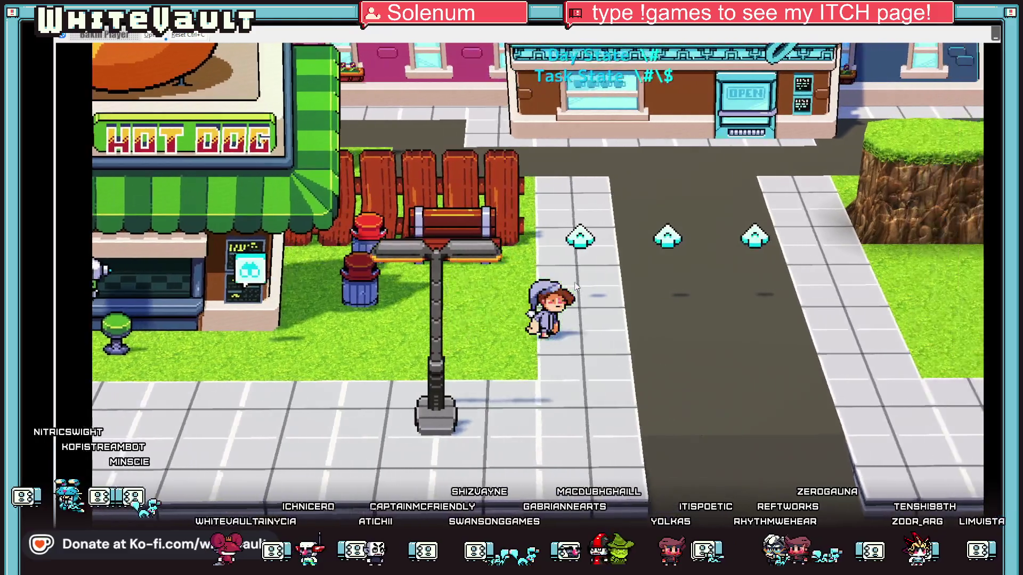
pyautogui.press('Right')
pyautogui.press('Up')
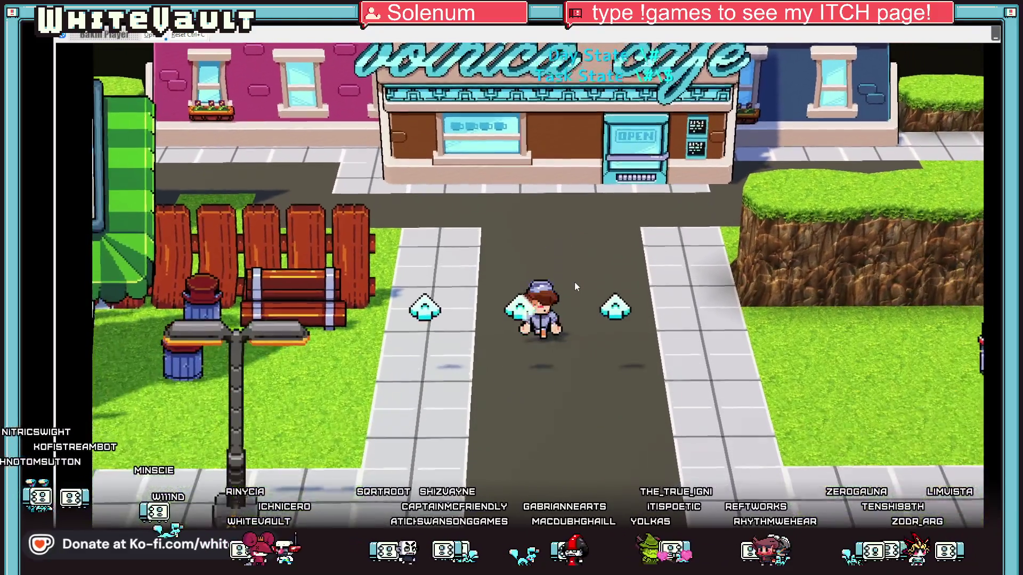
pyautogui.press('Down')
pyautogui.press('Right')
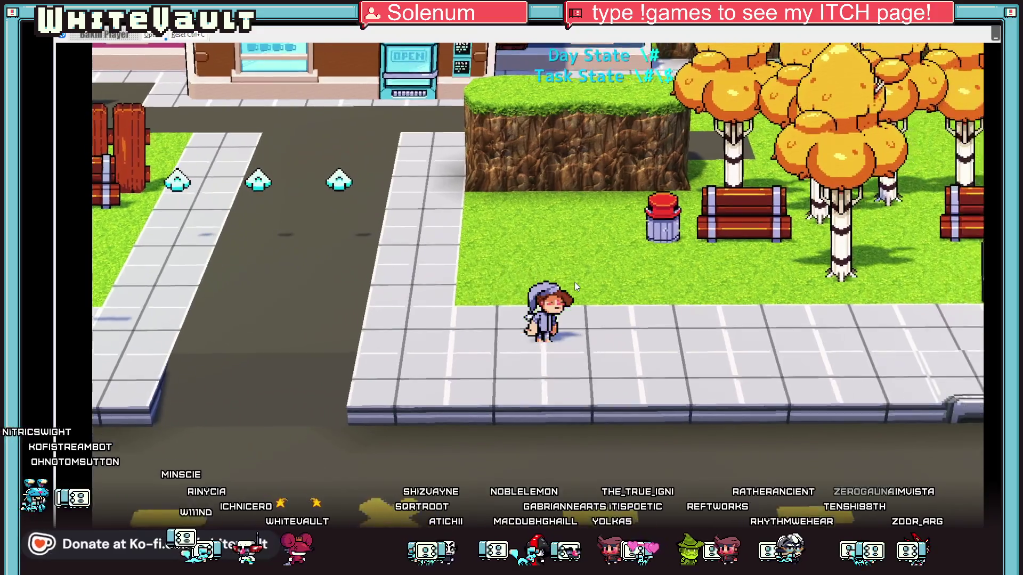
pyautogui.press('Right')
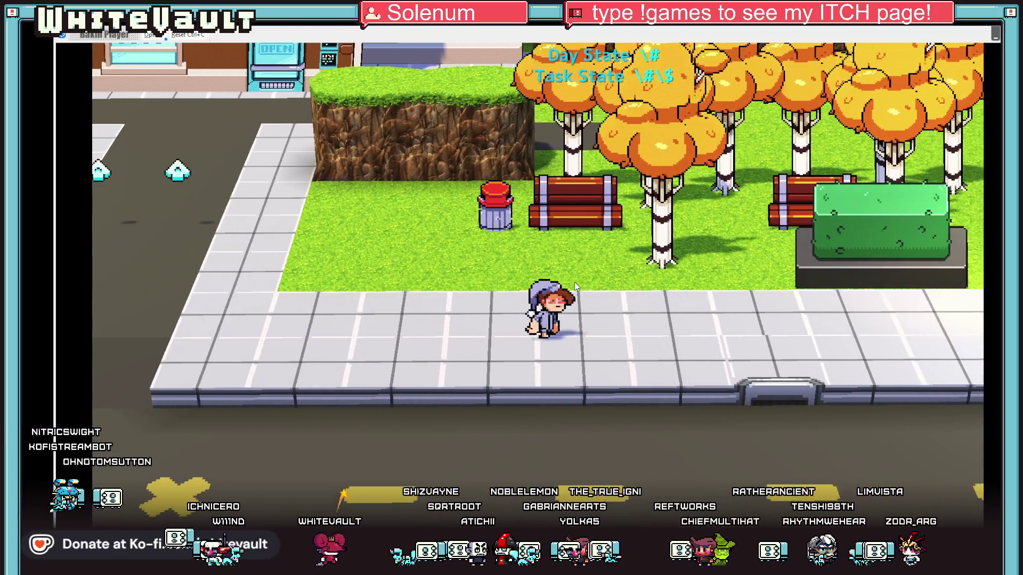
pyautogui.press('Right')
pyautogui.press('Up')
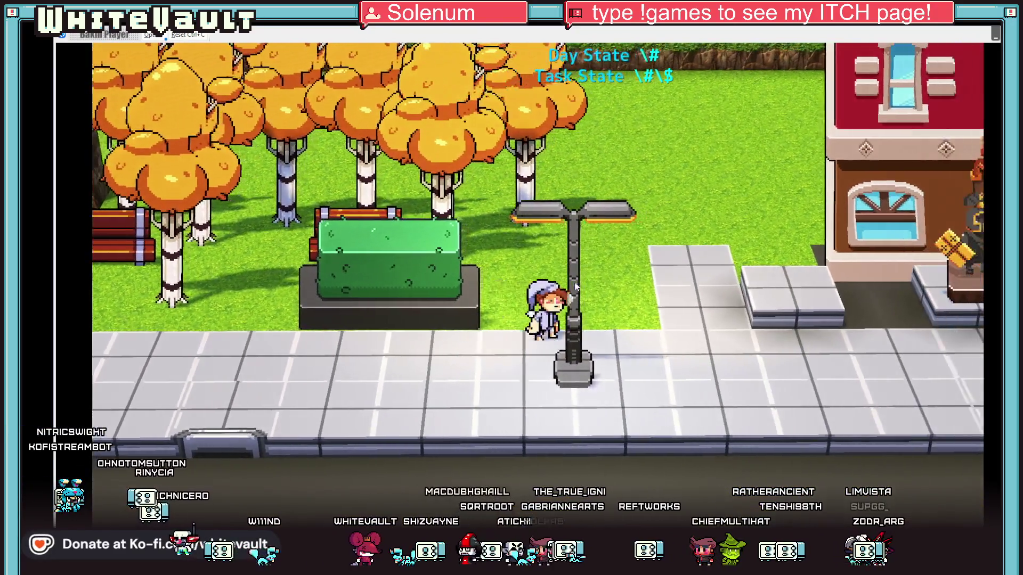
pyautogui.press('Right')
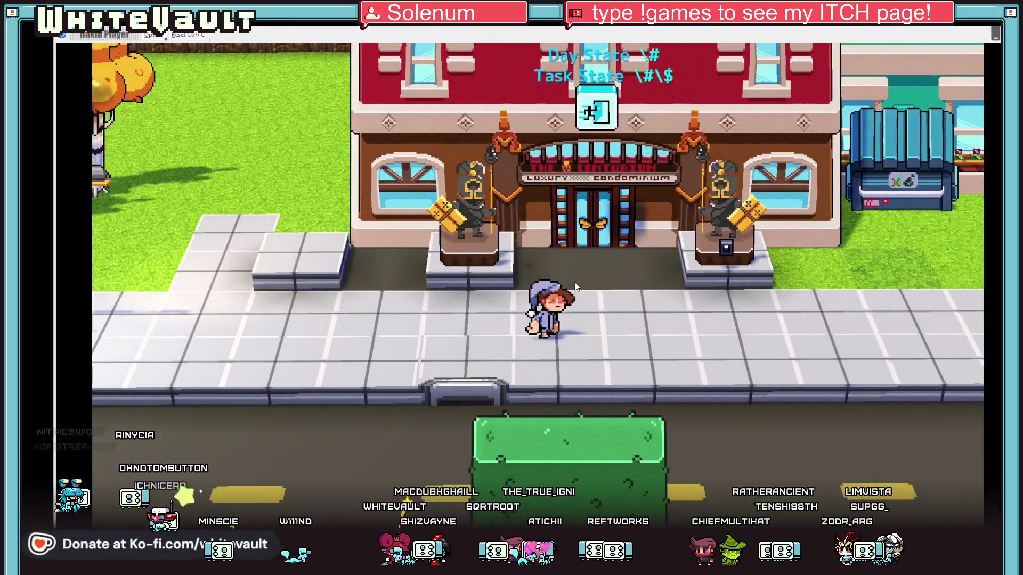
pyautogui.press('Right')
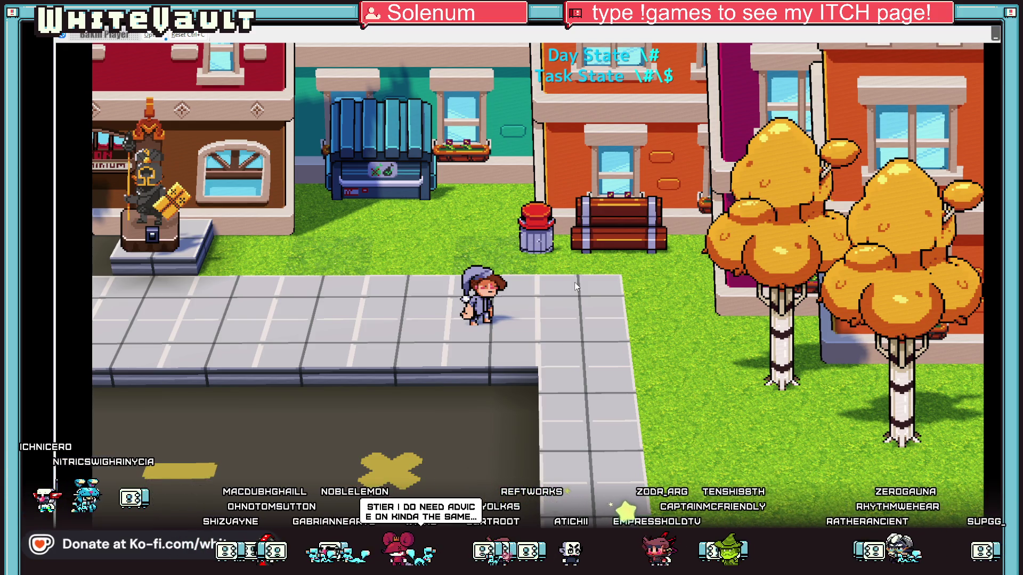
pyautogui.press('Right')
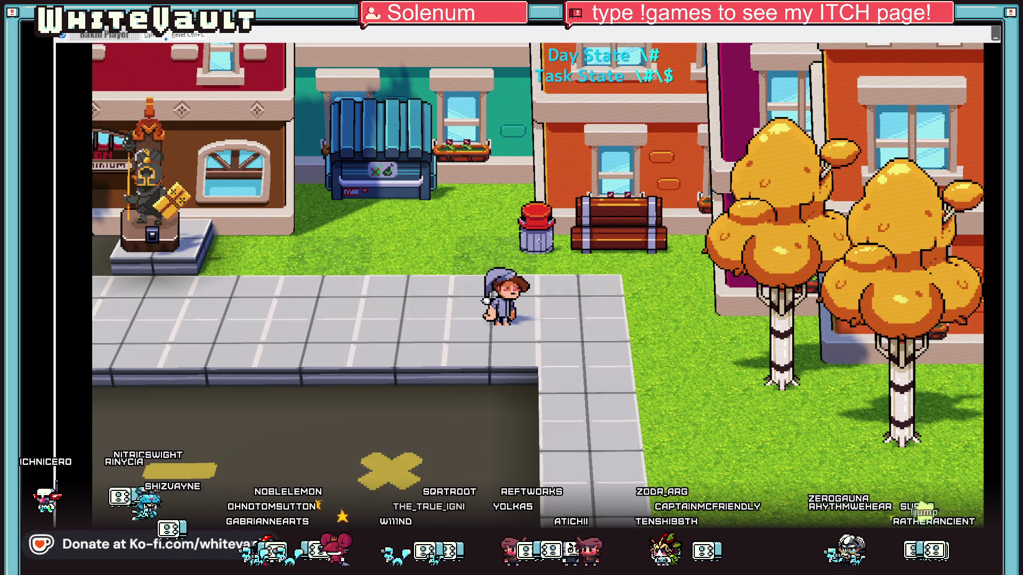
pyautogui.click(995, 33)
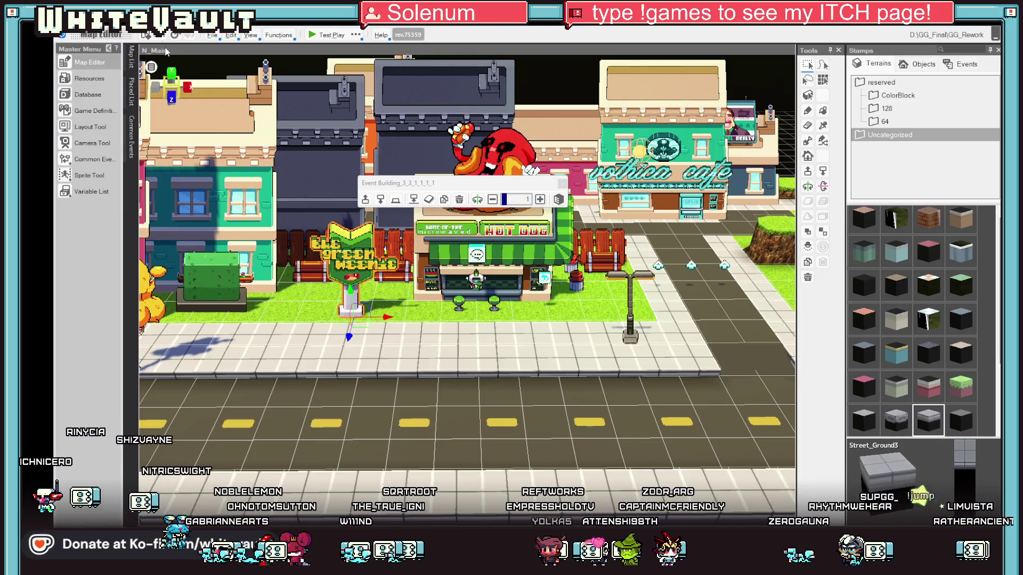
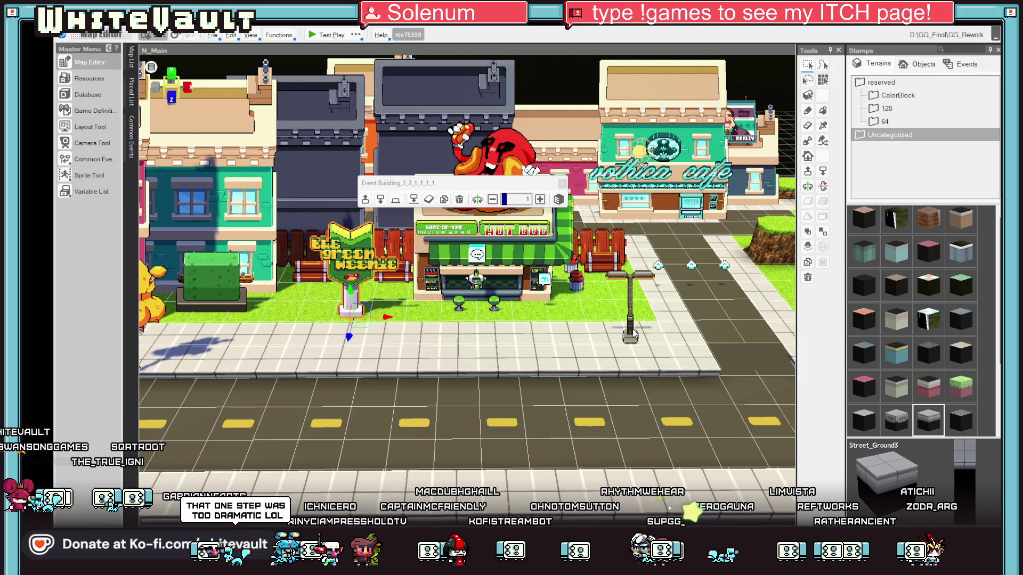
# Save the town map and select the light-switch event on the street east of the park
pyautogui.hotkey('ctrl', 's')
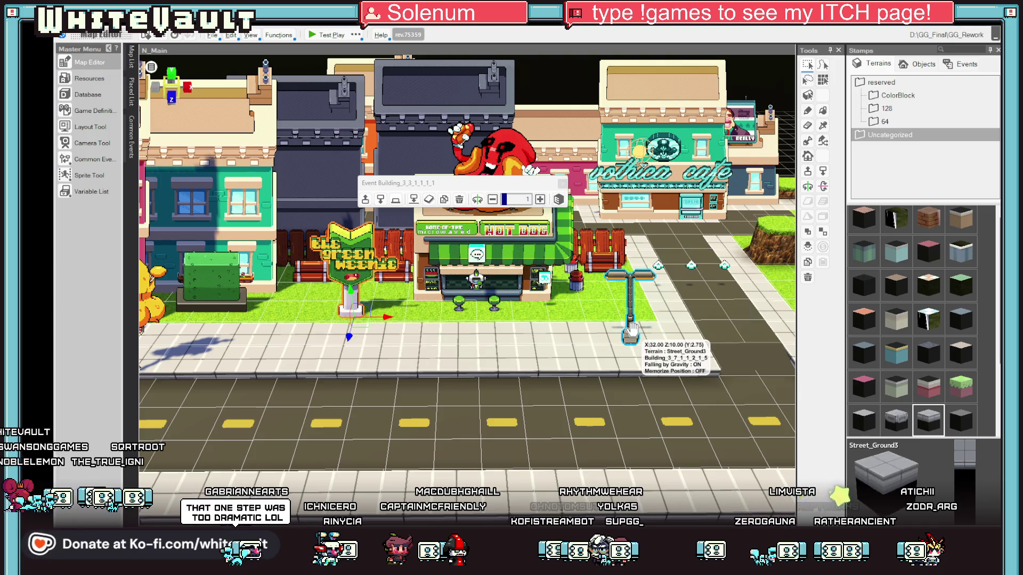
pyautogui.scroll(-3, 719, 309)
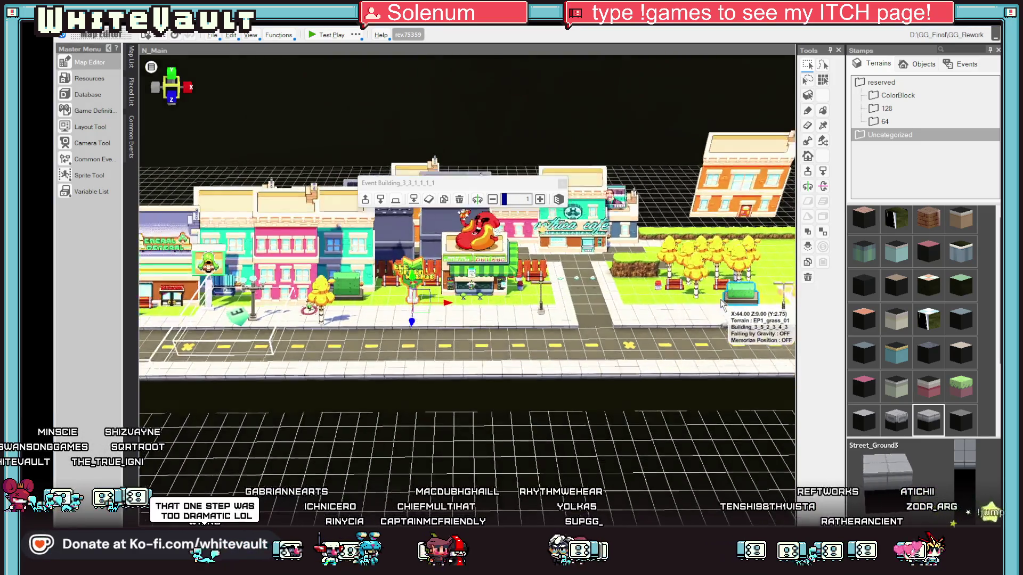
pyautogui.moveTo(677, 312); pyautogui.dragTo(639, 330)
pyautogui.scroll(2, 639, 330)
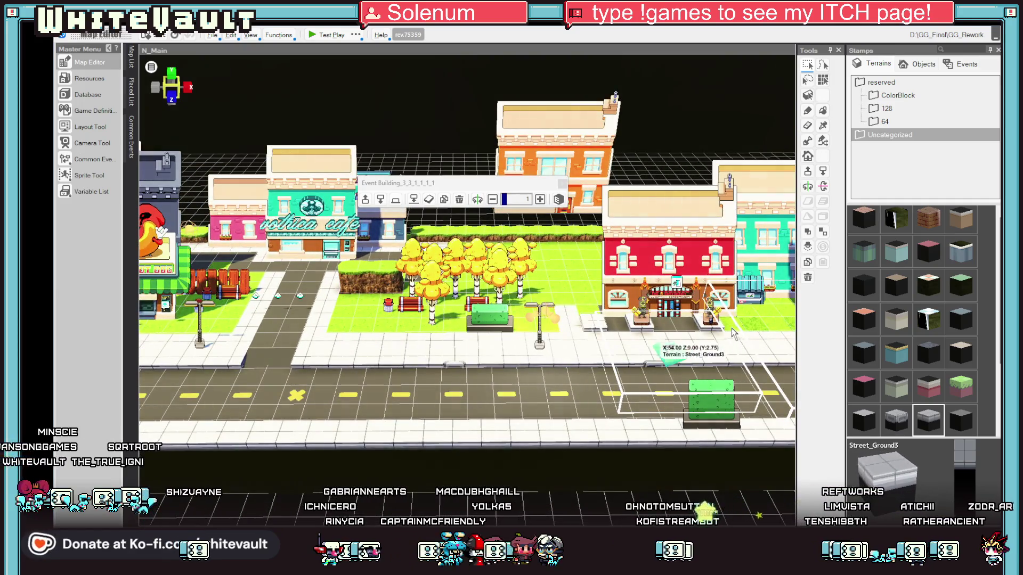
pyautogui.click(672, 352)
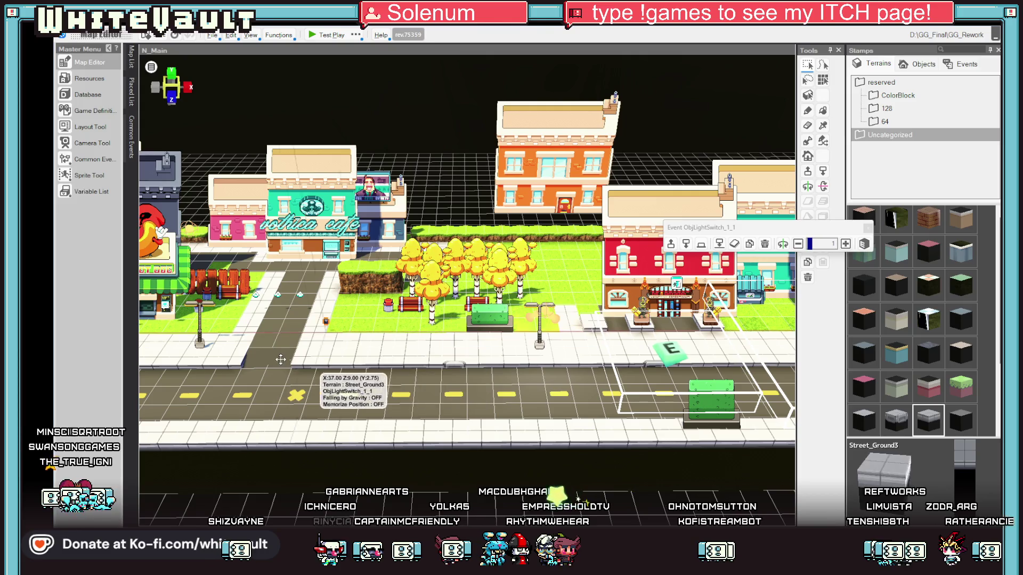
# Inspect the street lamp's light and lamp post, then zoom in on the café and park
pyautogui.moveTo(431, 372); pyautogui.dragTo(56, 339)
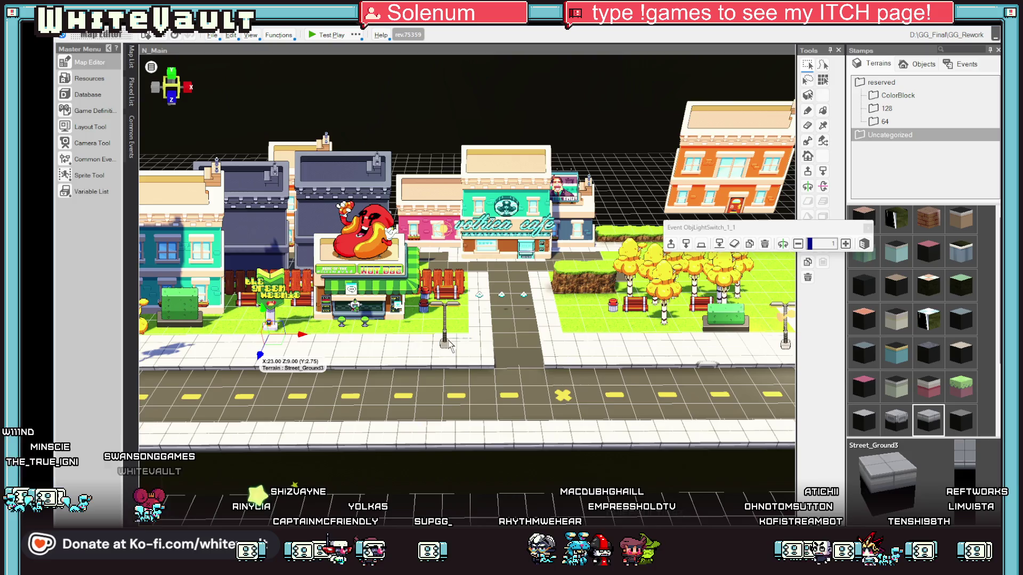
pyautogui.scroll(-1, 448, 347)
pyautogui.click(447, 327)
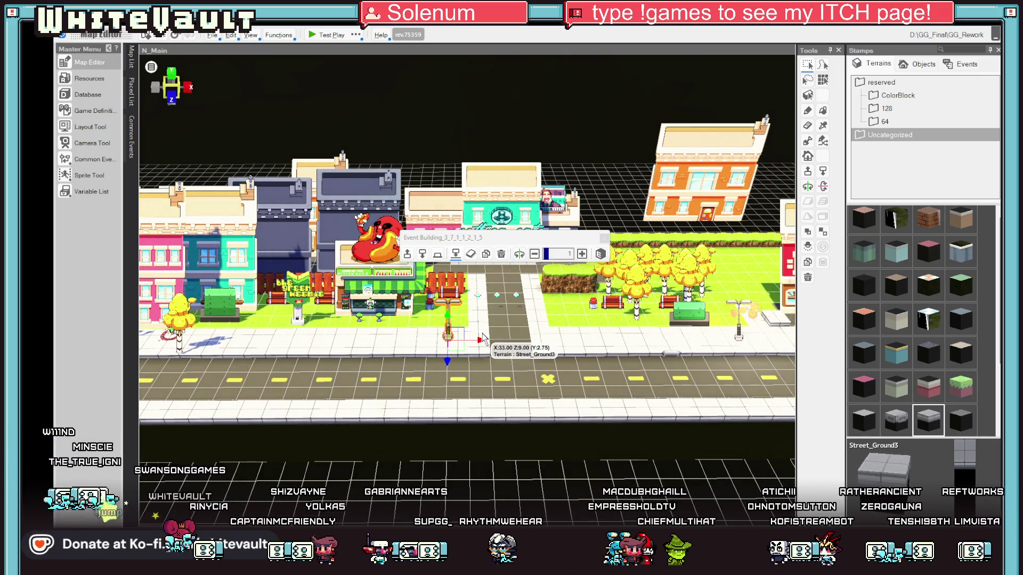
pyautogui.click(738, 331)
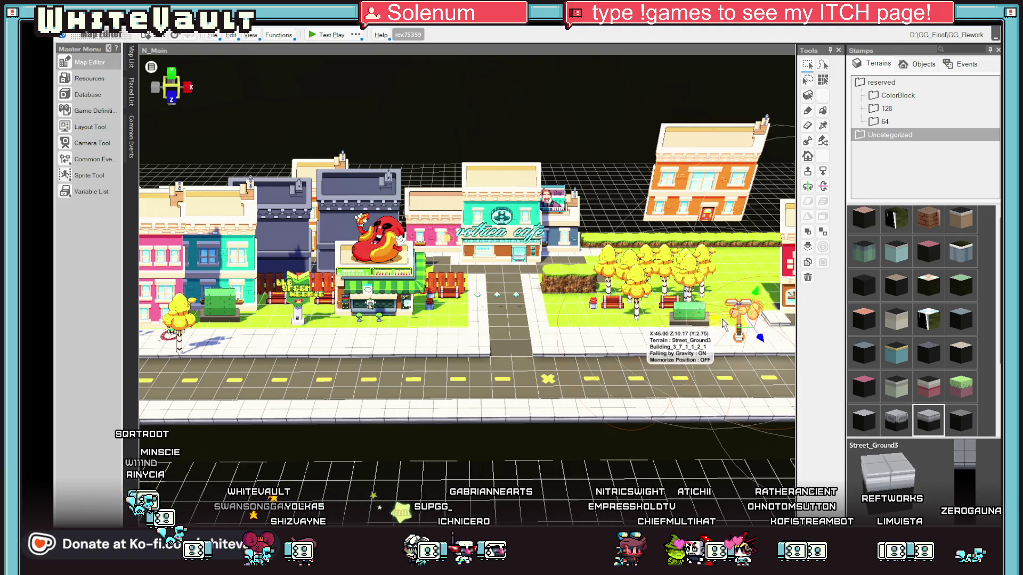
pyautogui.scroll(1, 763, 373)
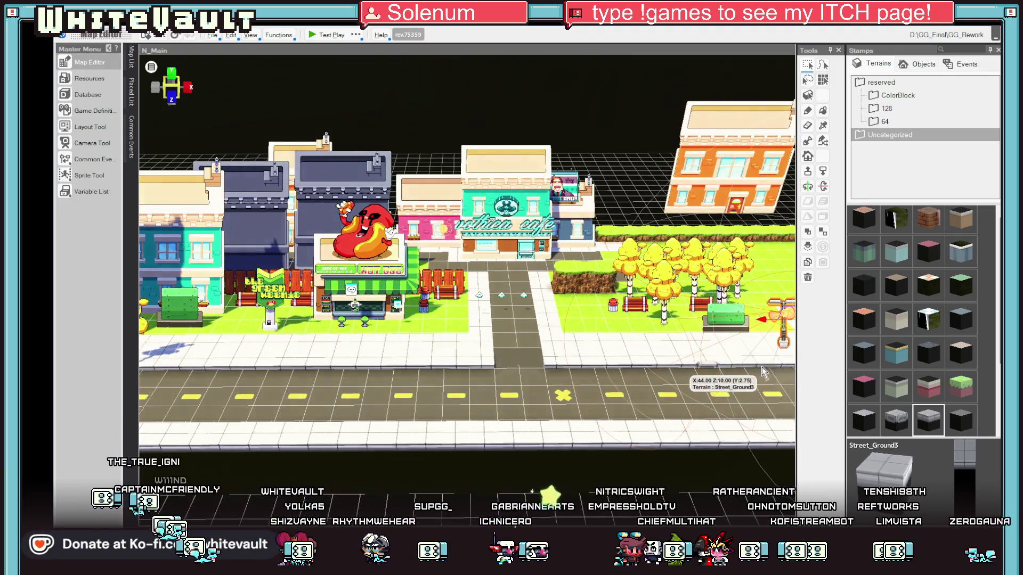
pyautogui.moveTo(762, 372); pyautogui.dragTo(606, 398)
pyautogui.scroll(1, 606, 398)
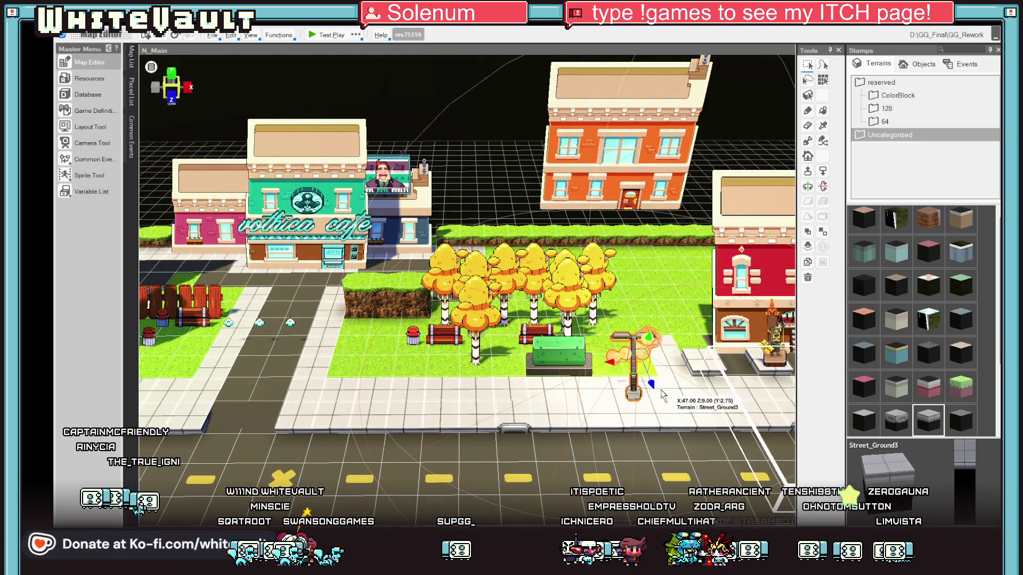
# Nudge the lamp's local light left and down, and stamp a street lamp copy at the sidewalk corner
pyautogui.click(648, 326)
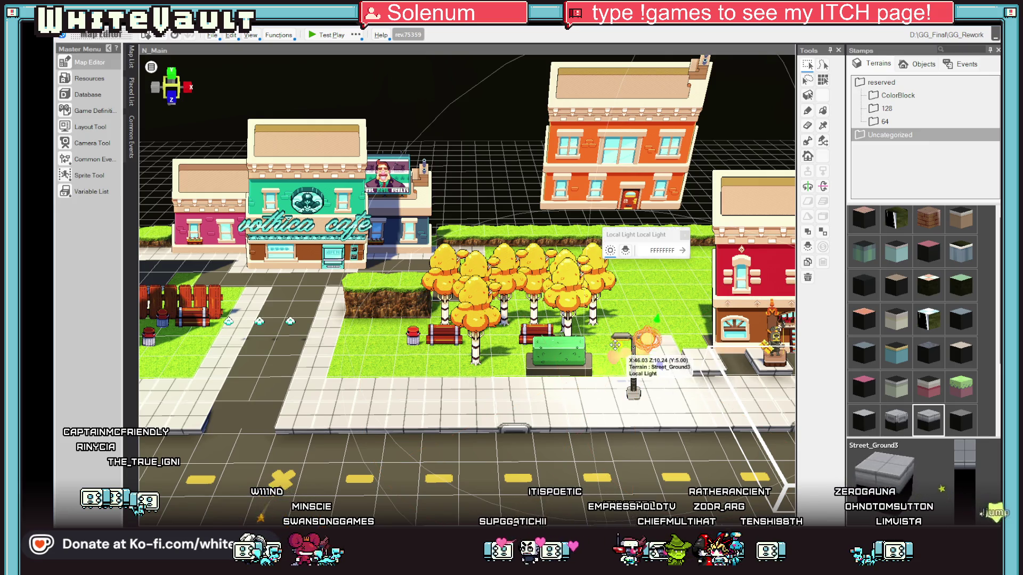
pyautogui.moveTo(616, 345)
pyautogui.mouseDown()
pyautogui.moveTo(603, 351)
pyautogui.moveTo(623, 369)
pyautogui.moveTo(650, 371)
pyautogui.moveTo(573, 383)
pyautogui.mouseUp()
pyautogui.click(633, 377)
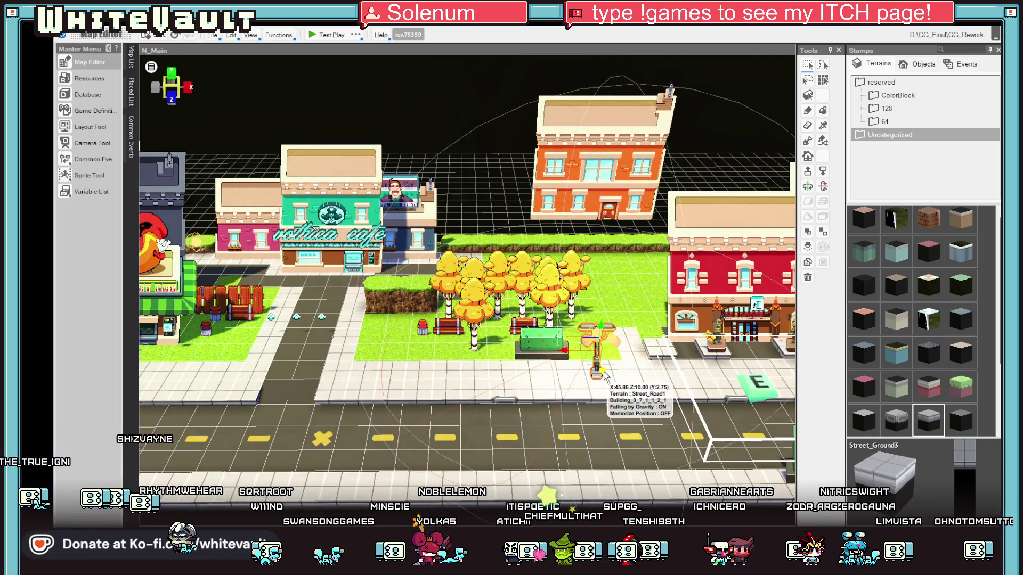
pyautogui.click(385, 374)
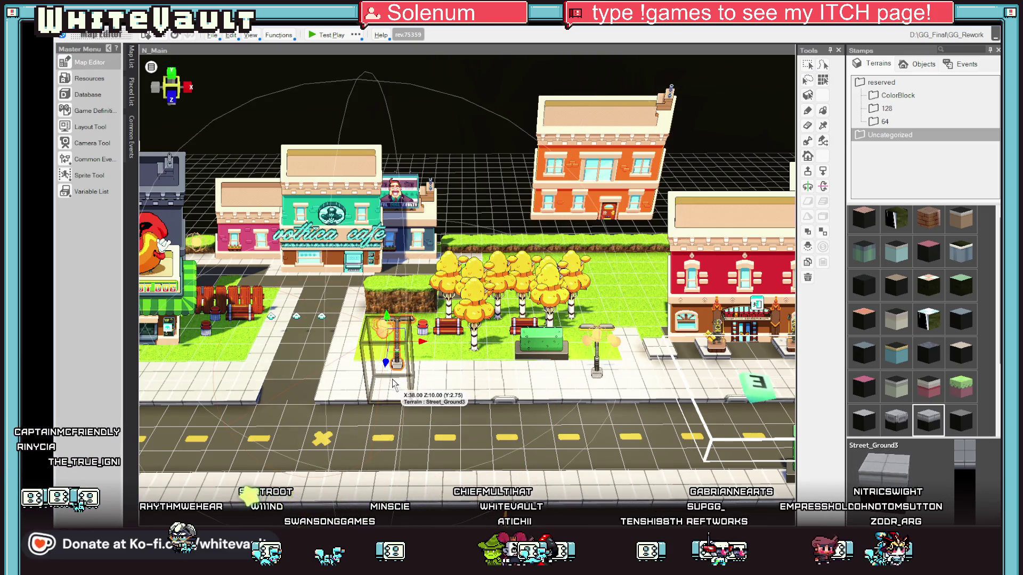
pyautogui.moveTo(373, 372)
pyautogui.mouseDown()
pyautogui.moveTo(457, 363)
pyautogui.moveTo(218, 361)
pyautogui.mouseUp()
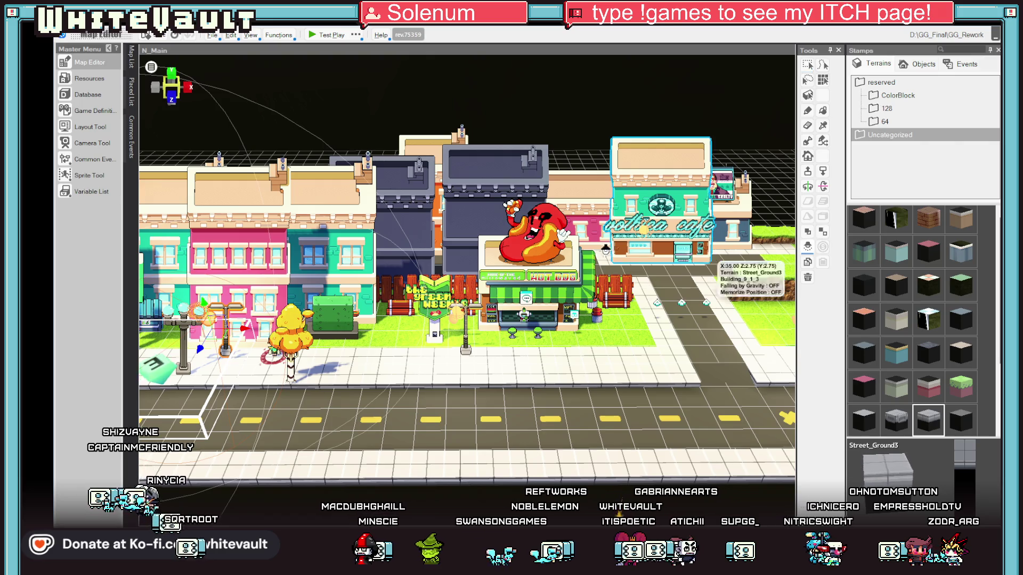
# Place a local light in front of the hot-dog stand and raise it onto the sign
pyautogui.click(588, 270)
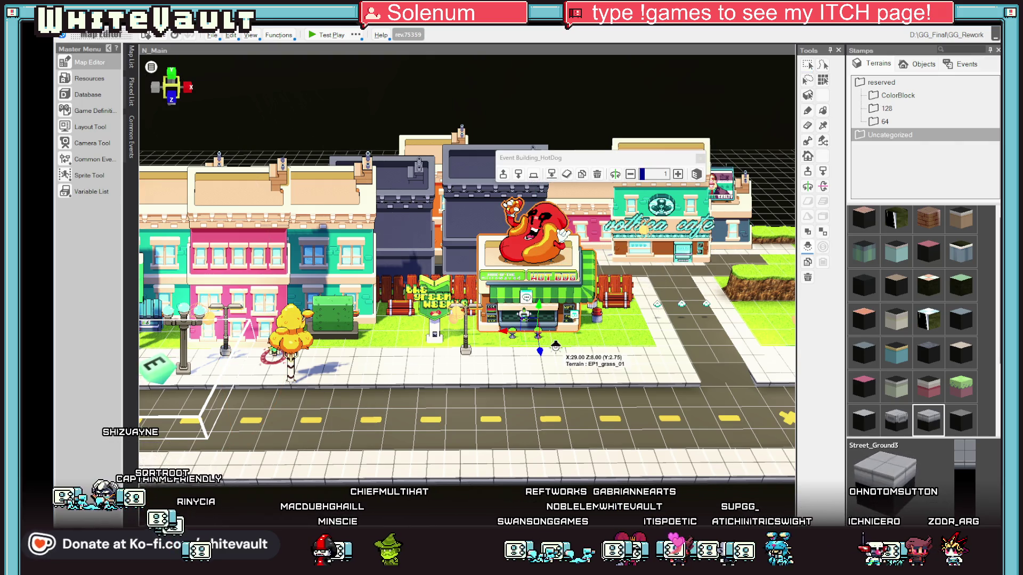
pyautogui.scroll(3, 541, 308)
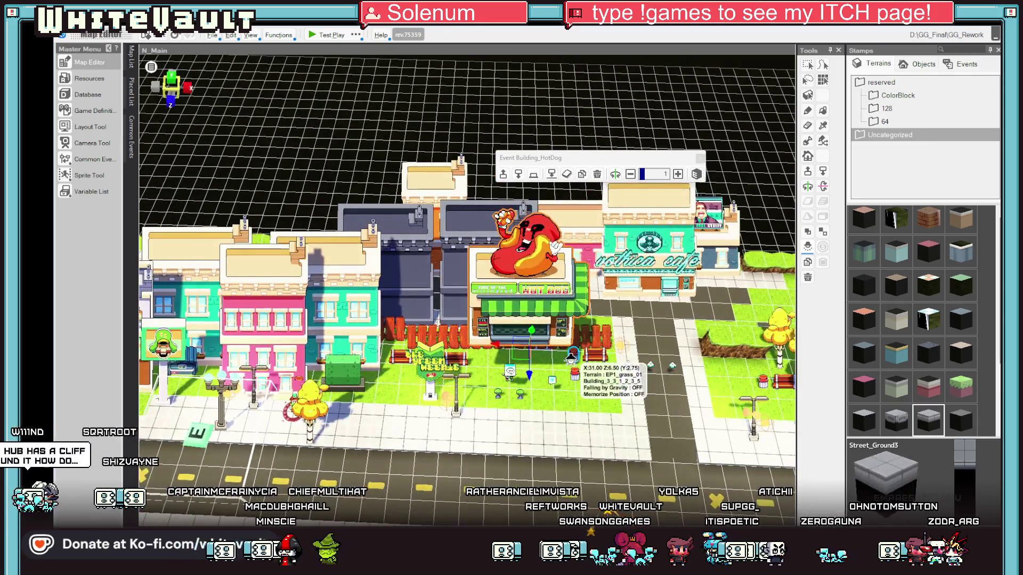
pyautogui.moveTo(572, 357); pyautogui.dragTo(526, 434)
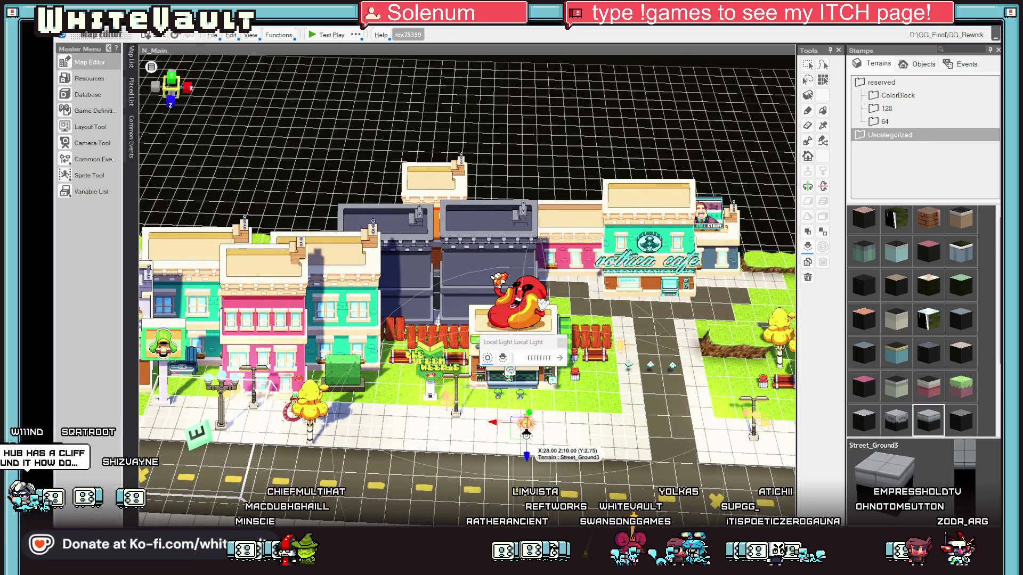
pyautogui.scroll(5, 536, 429)
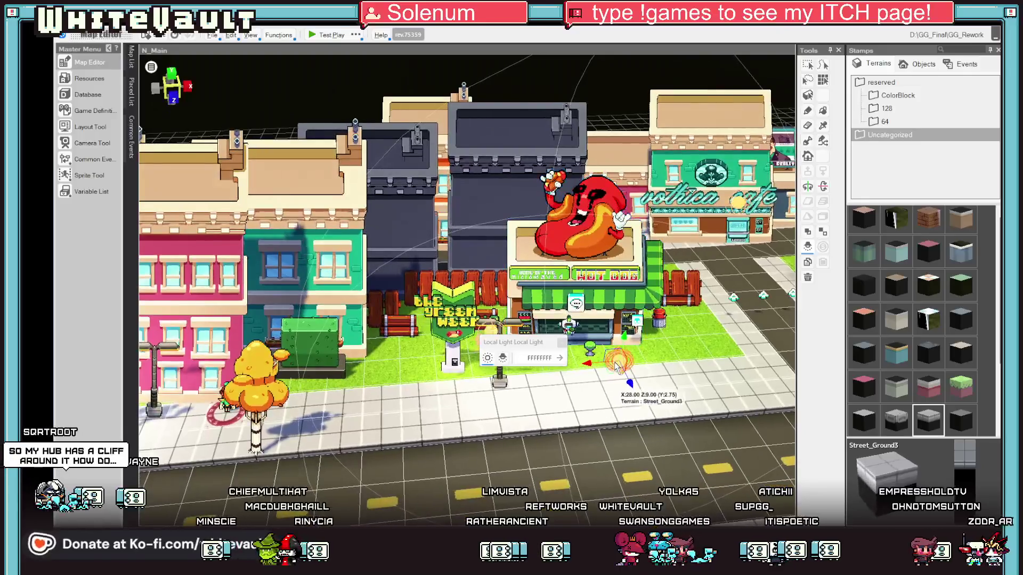
pyautogui.moveTo(625, 344); pyautogui.dragTo(634, 234)
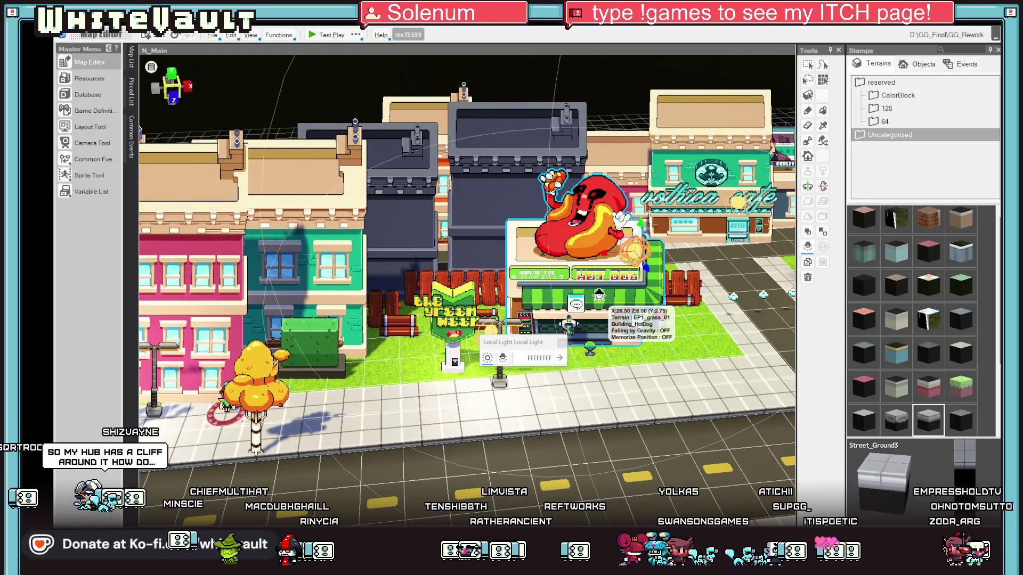
# Shift the light-switch event by the green sign slightly left and start a test play
pyautogui.rightClick(597, 272)
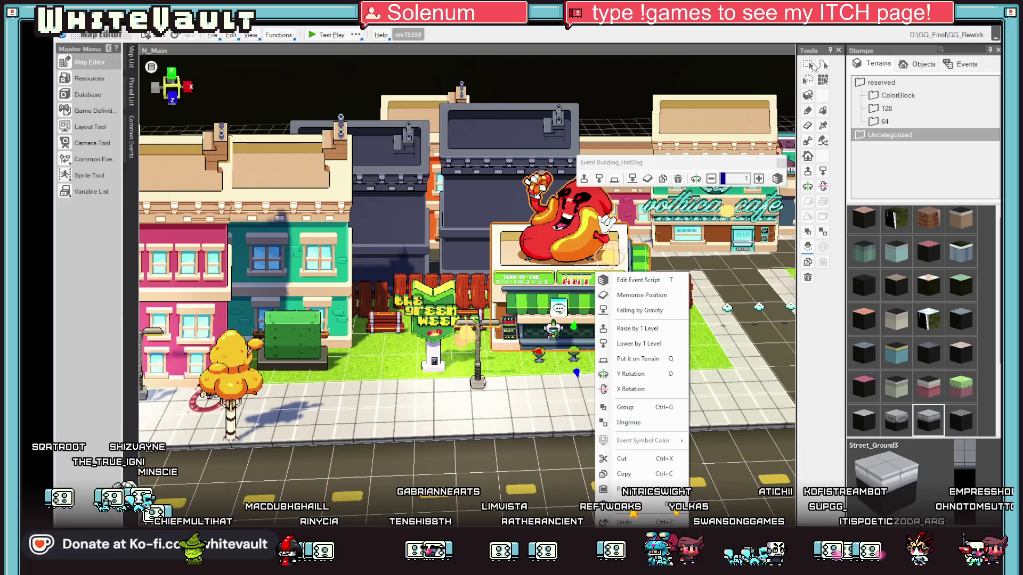
pyautogui.press('Escape')
pyautogui.click(437, 358)
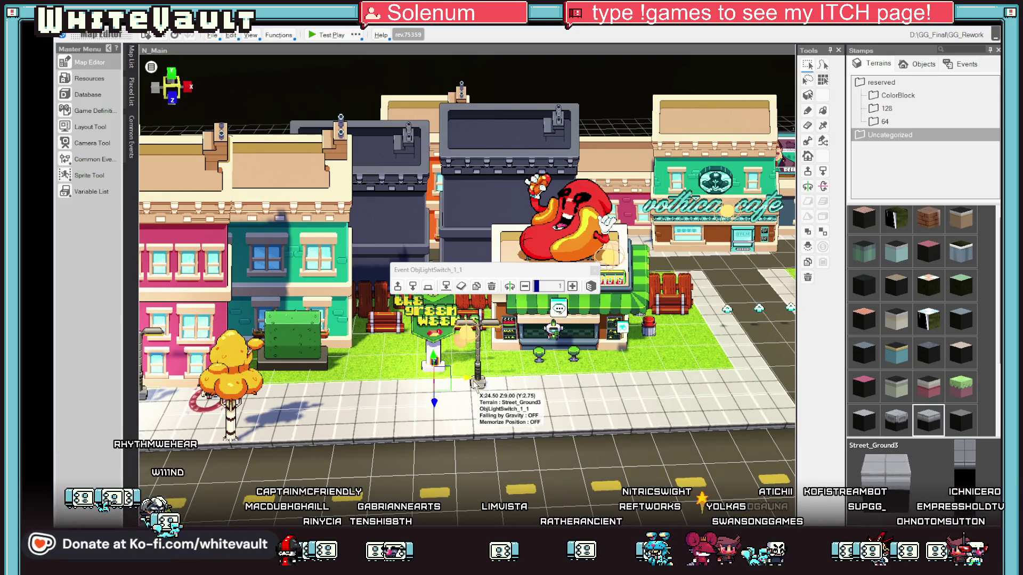
pyautogui.moveTo(472, 384); pyautogui.dragTo(360, 382)
pyautogui.click(435, 364)
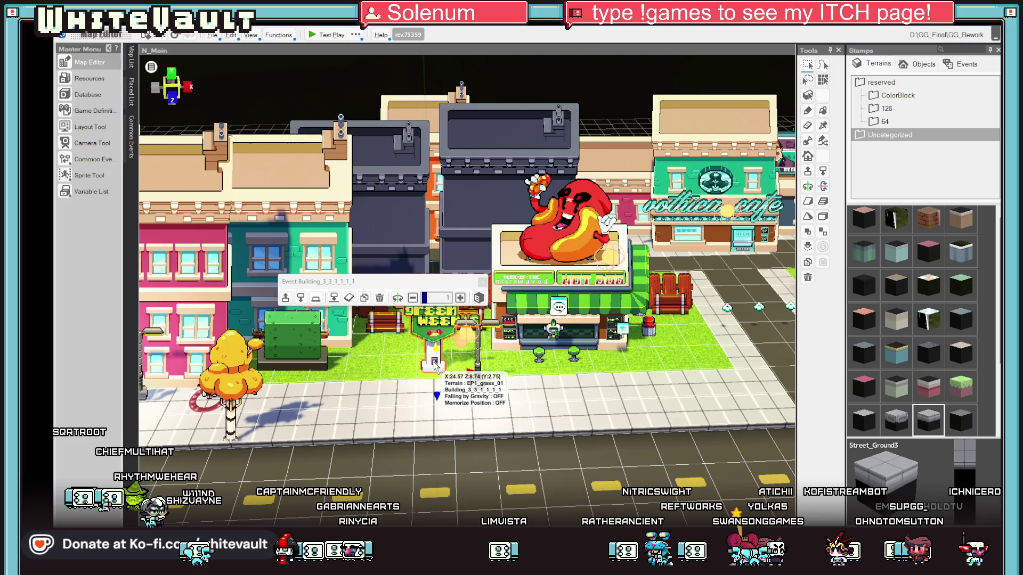
pyautogui.click(434, 380)
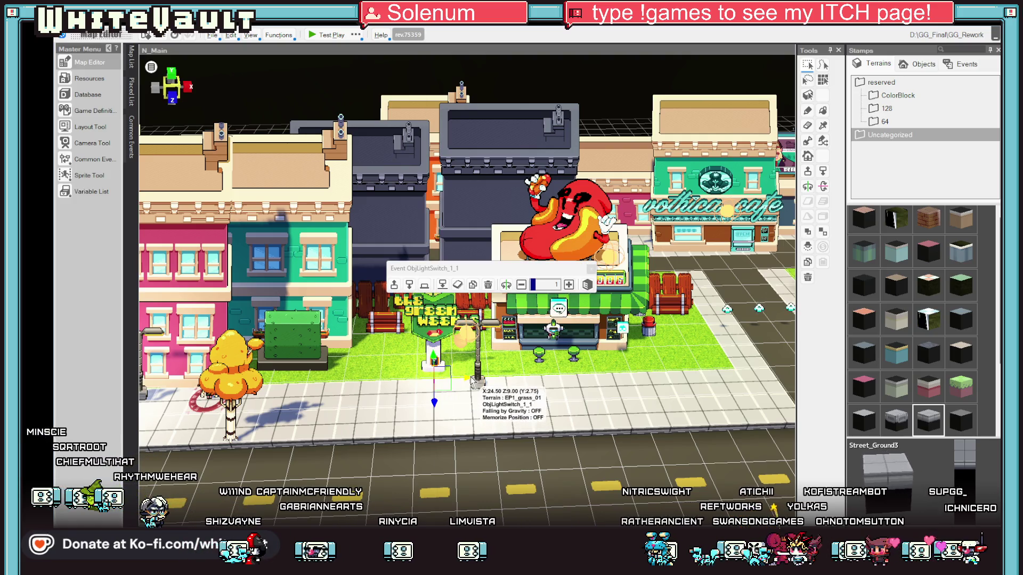
pyautogui.moveTo(361, 382); pyautogui.dragTo(284, 400)
pyautogui.click(327, 35)
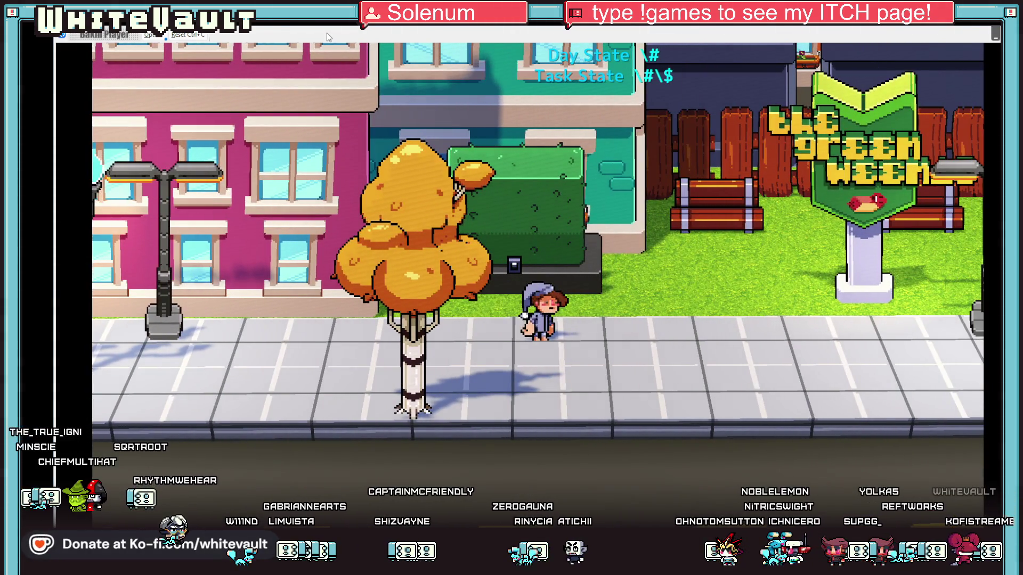
# Walk the character past the hot-dog stand and crosswalk into the park, then end the test
pyautogui.press('Up')
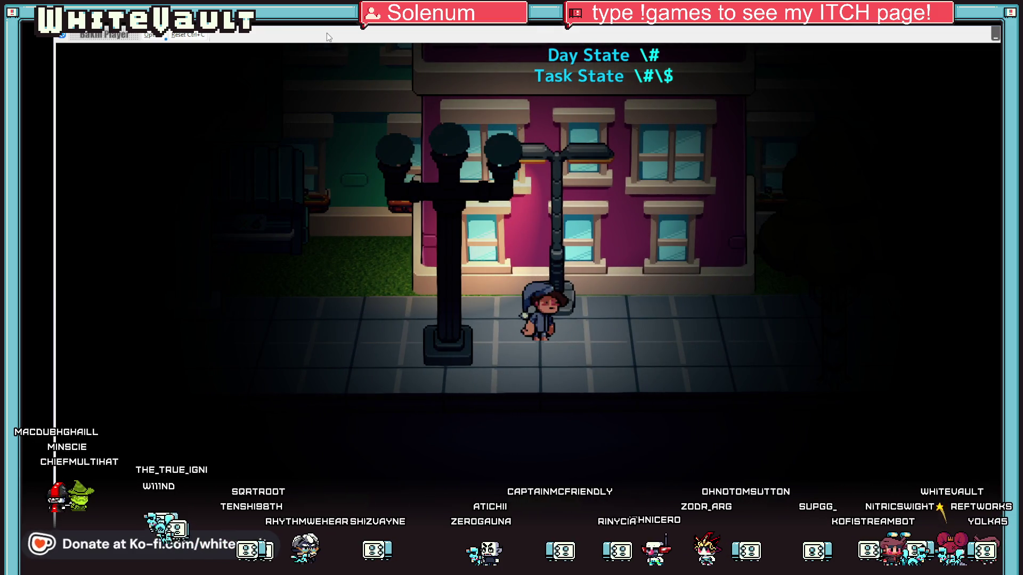
pyautogui.press('Left')
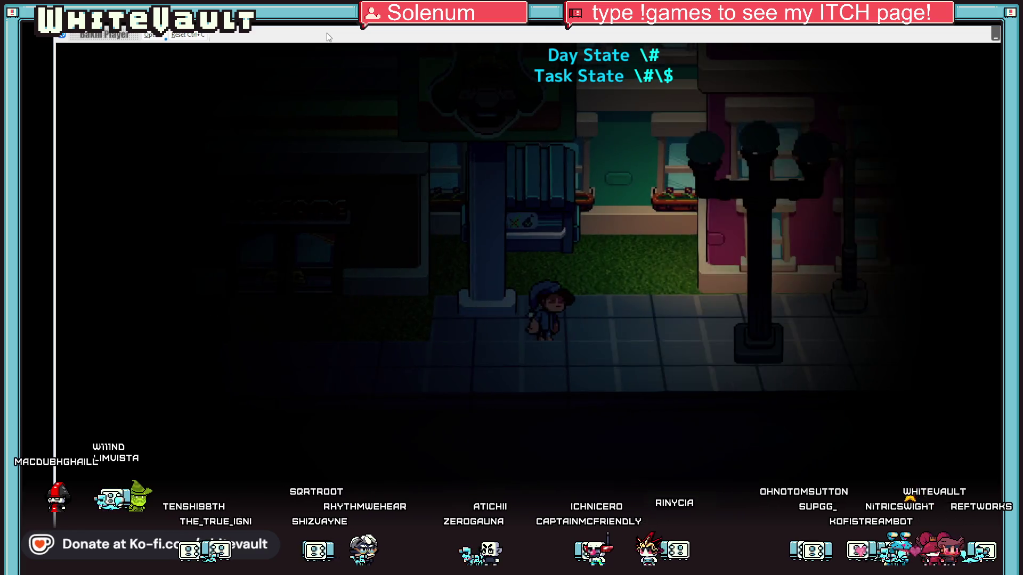
pyautogui.press('Right')
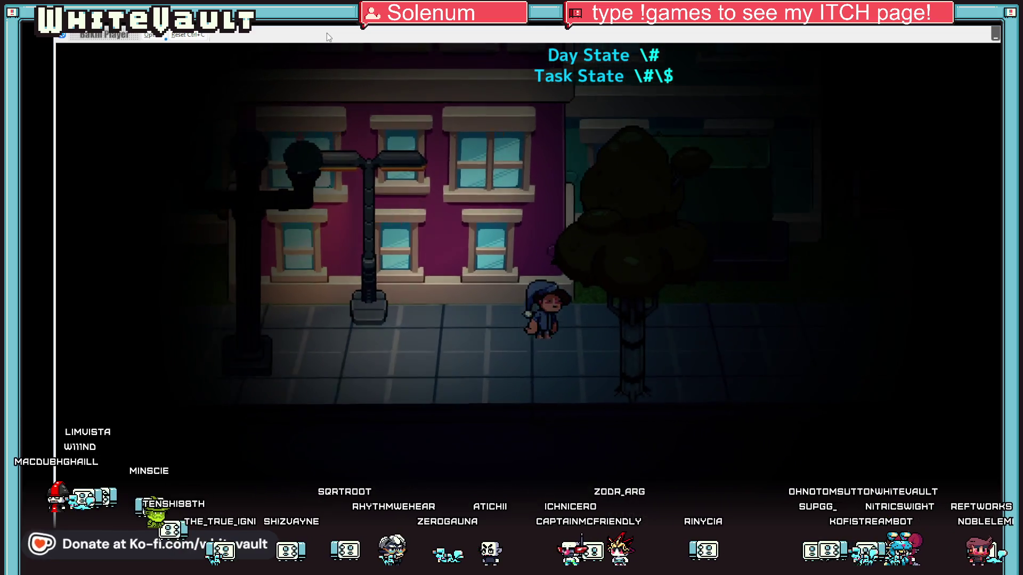
pyautogui.press('Right')
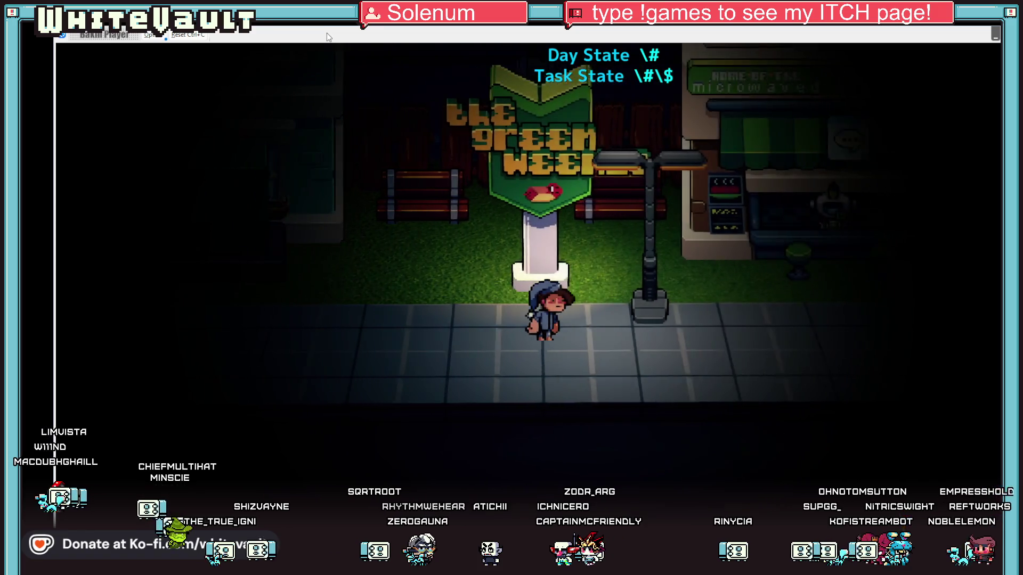
pyautogui.press('Right')
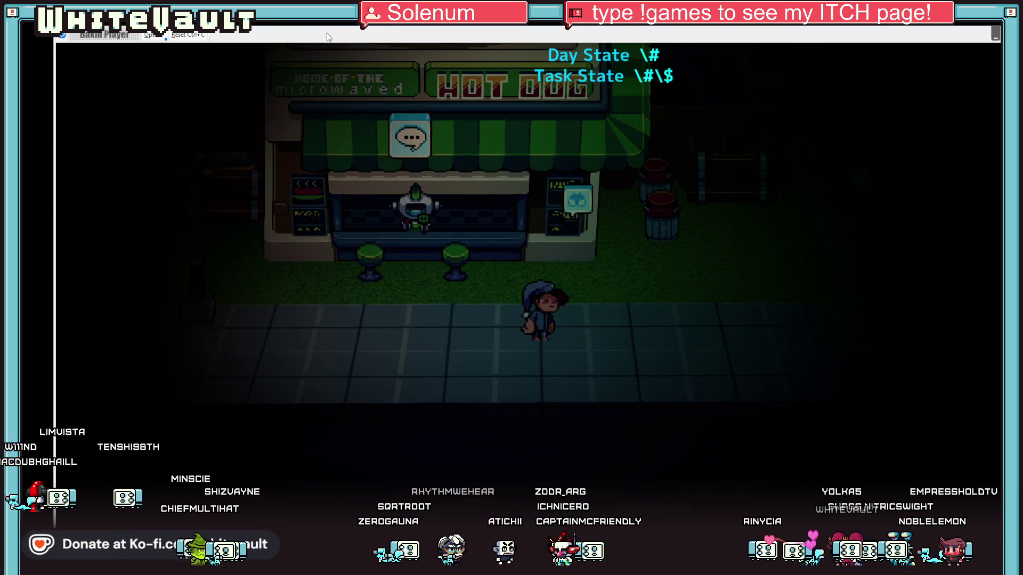
pyautogui.press('Right')
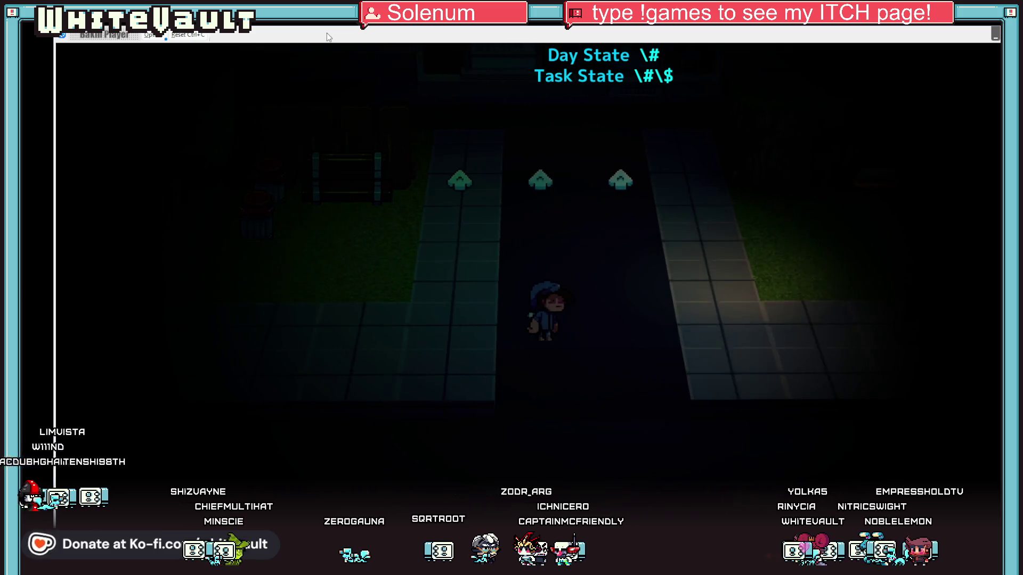
pyautogui.press('Right')
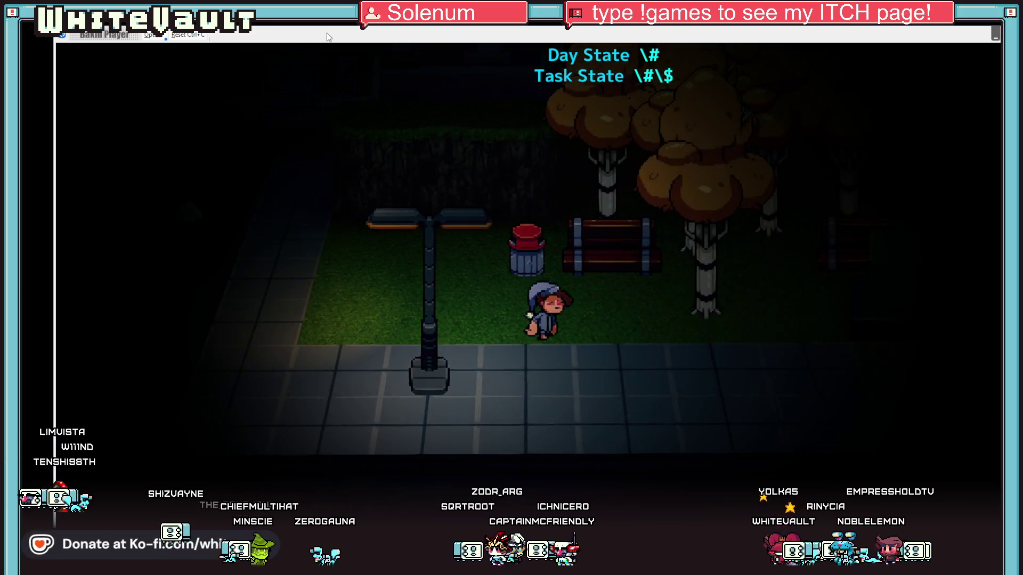
pyautogui.press('Right')
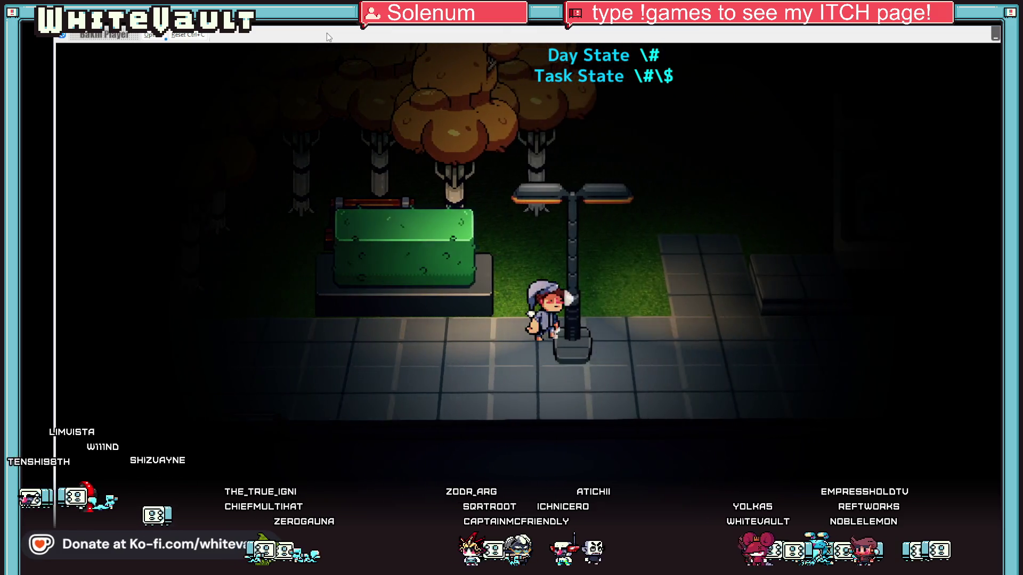
pyautogui.press('Up')
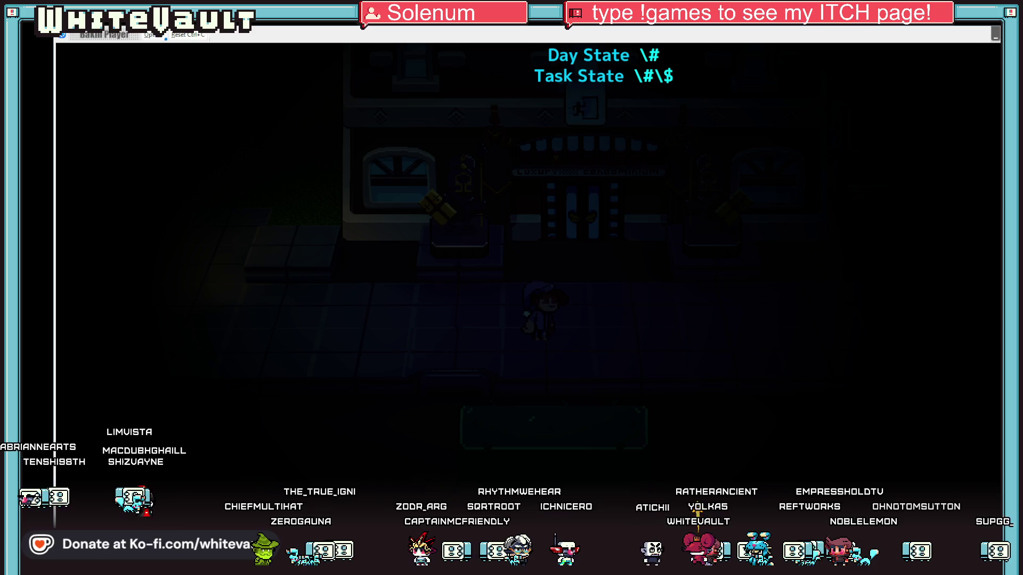
pyautogui.hotkey('alt', 'F4')
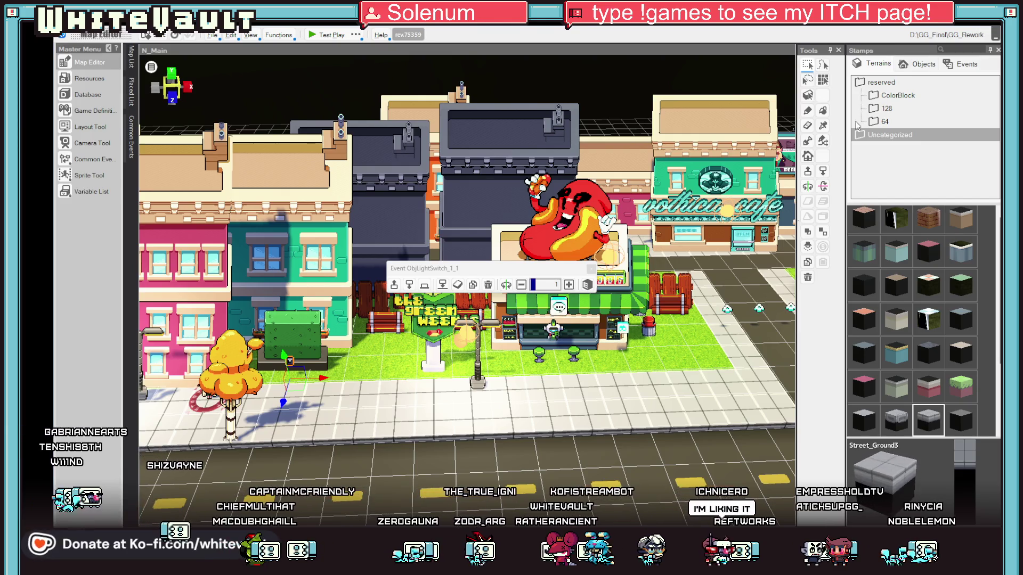
# Pan right along the street to the yellow-tree park, moving the event toolbar off the map
pyautogui.scroll(-5, 473, 354)
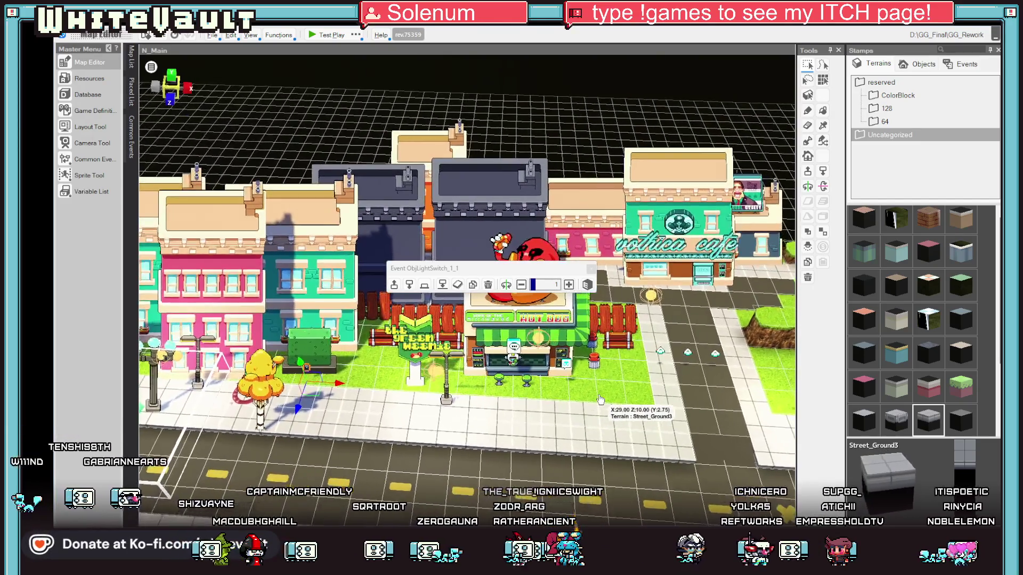
pyautogui.press('d')
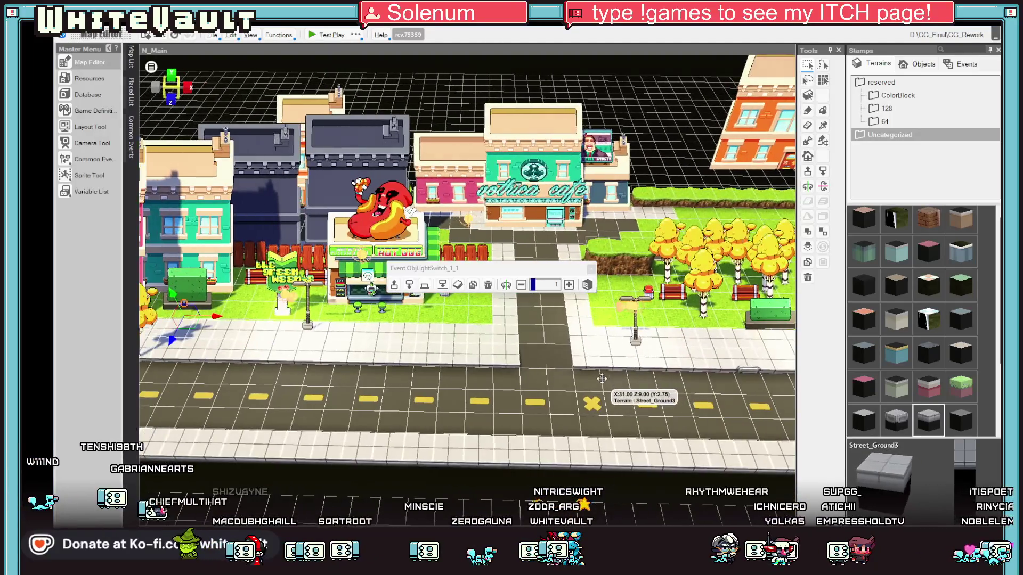
pyautogui.moveTo(554, 269)
pyautogui.mouseDown()
pyautogui.moveTo(610, 218)
pyautogui.moveTo(730, 70)
pyautogui.mouseUp()
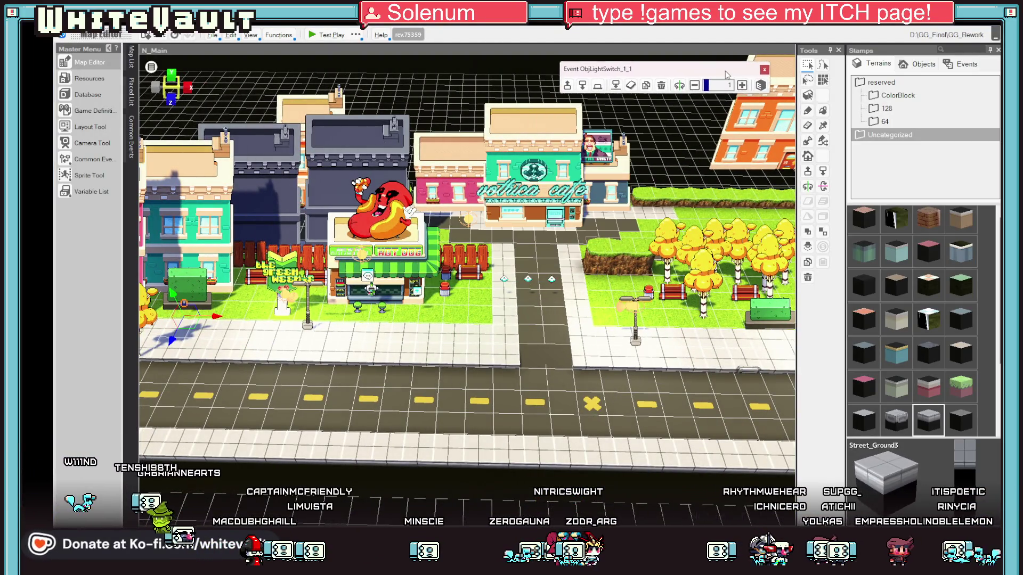
pyautogui.scroll(1, 574, 355)
pyautogui.press('d')
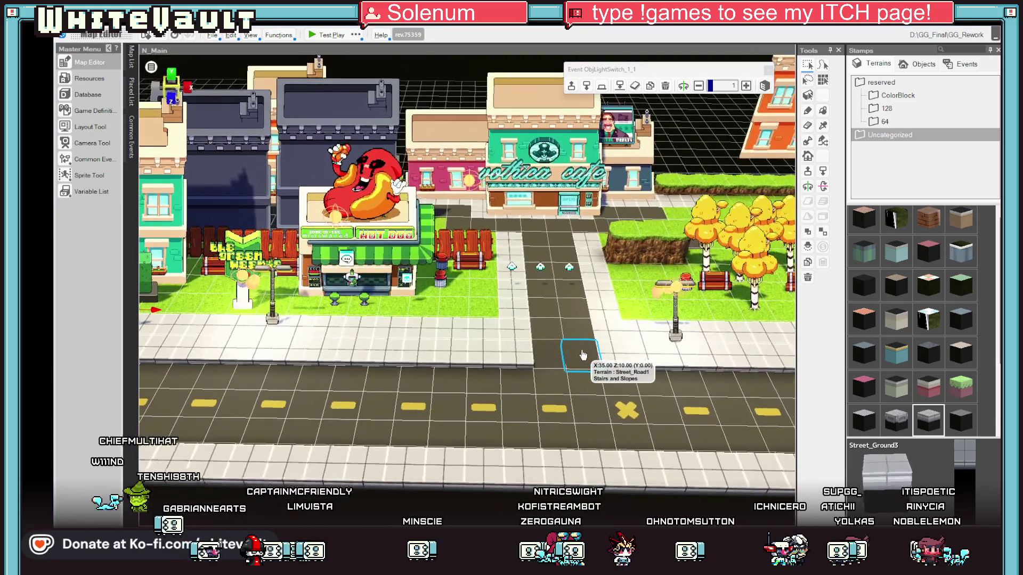
pyautogui.scroll(-3, 602, 367)
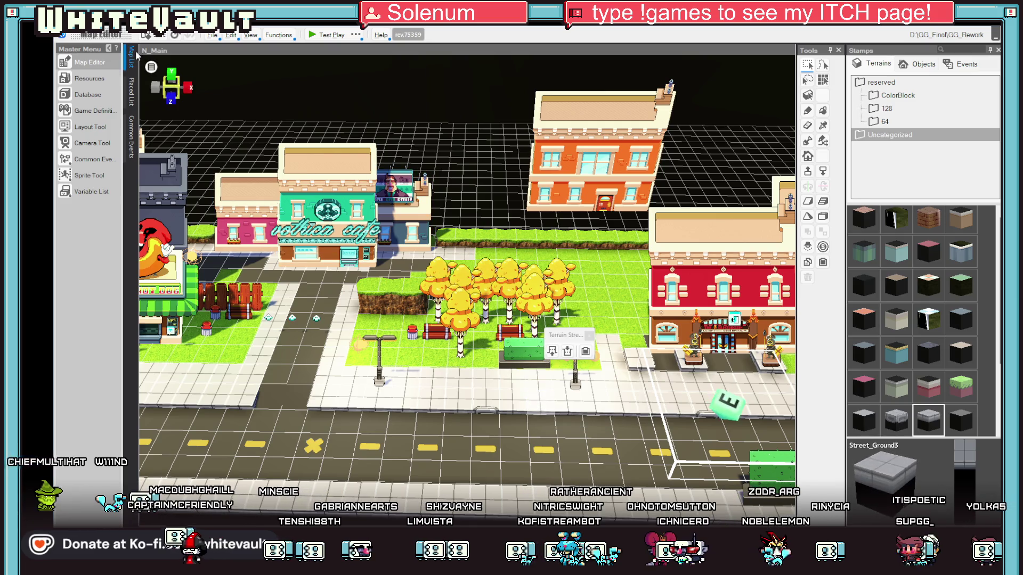
pyautogui.moveTo(136, 54)
pyautogui.scroll(-3, 254, 235)
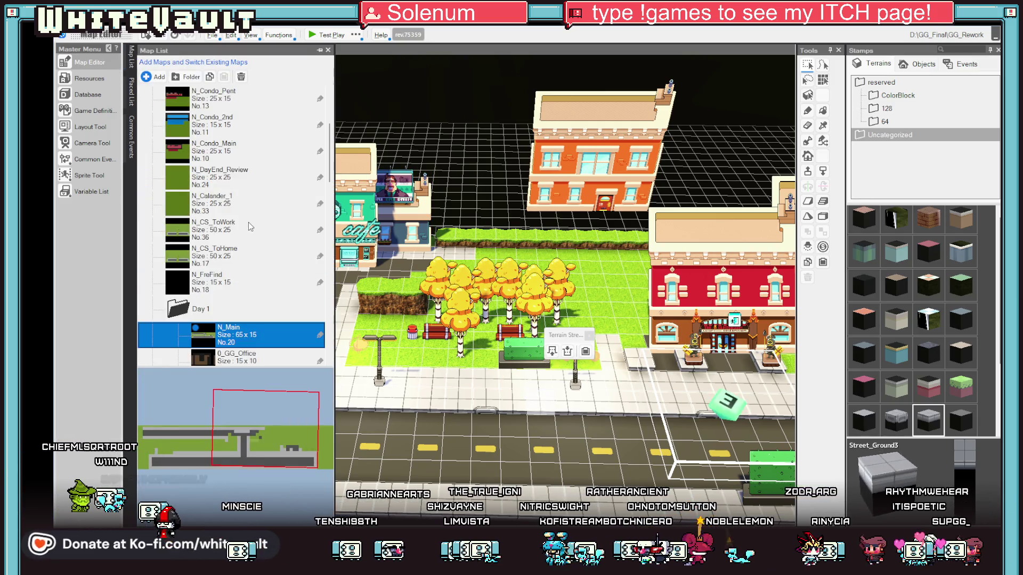
pyautogui.scroll(-8, 250, 224)
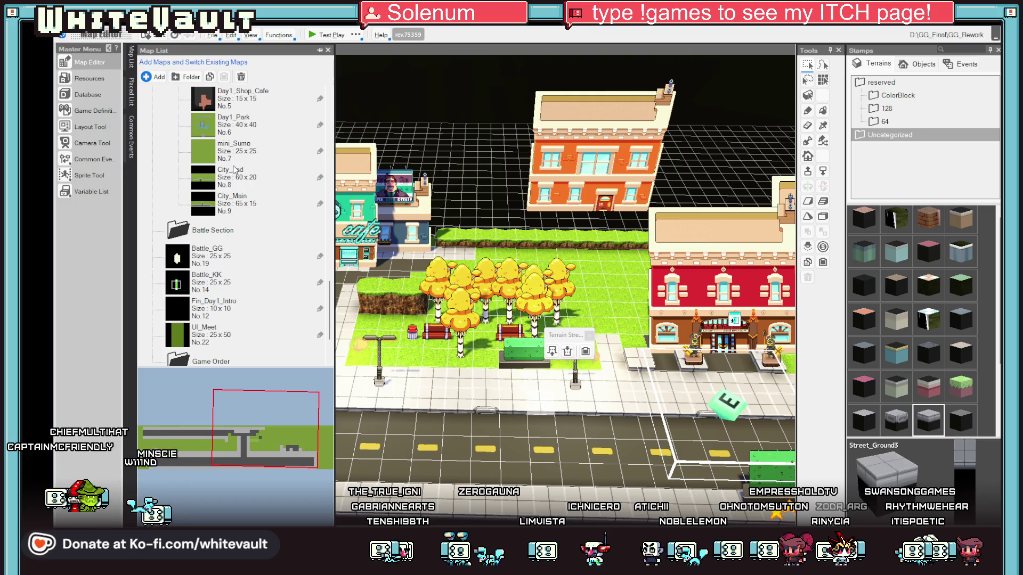
pyautogui.scroll(1, 251, 205)
pyautogui.doubleClick(243, 205)
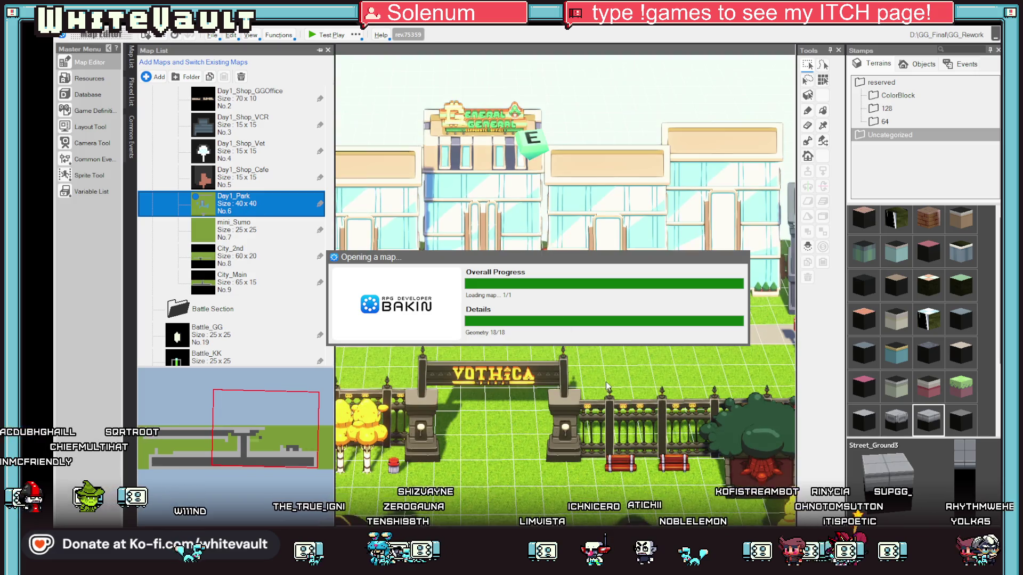
pyautogui.scroll(-1, 602, 383)
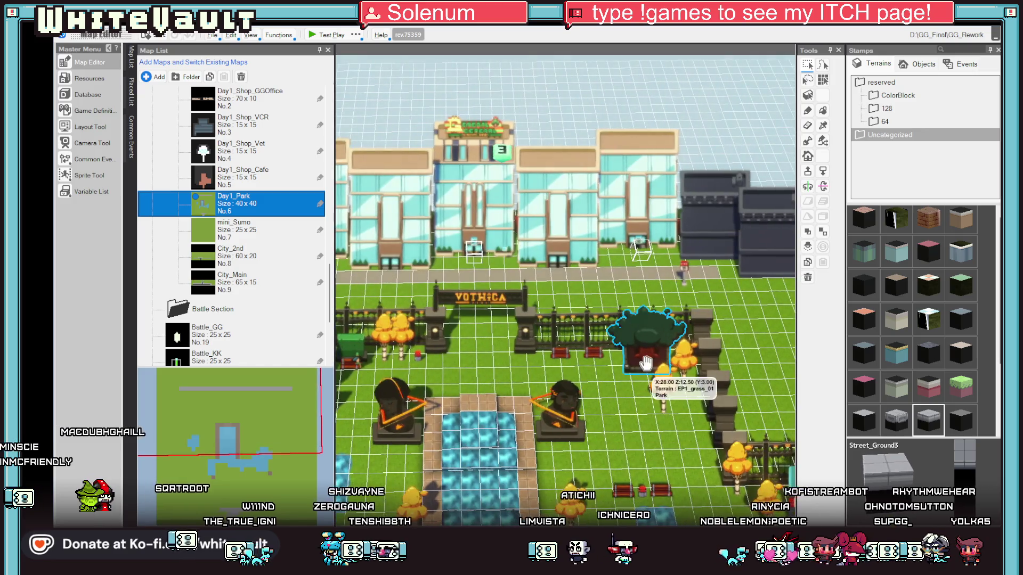
pyautogui.click(649, 415)
pyautogui.moveTo(649, 415)
pyautogui.mouseDown()
pyautogui.moveTo(627, 363)
pyautogui.moveTo(650, 397)
pyautogui.mouseUp()
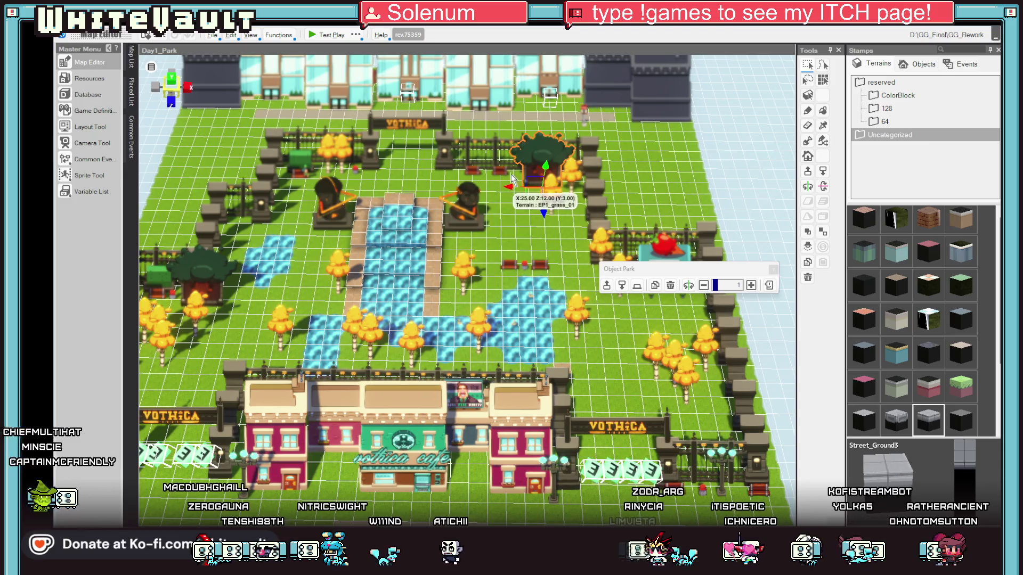
pyautogui.click(548, 200)
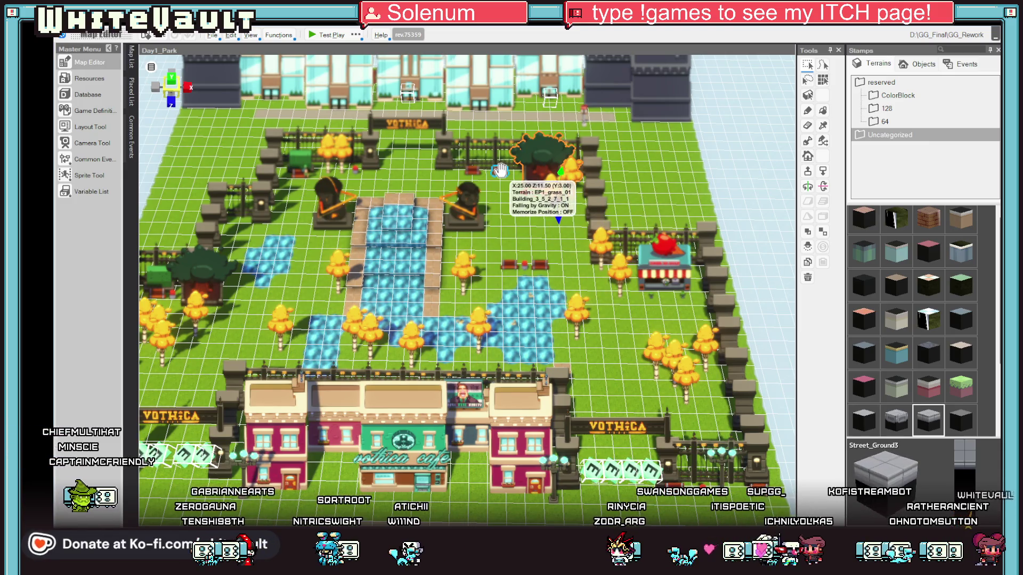
pyautogui.click(469, 209)
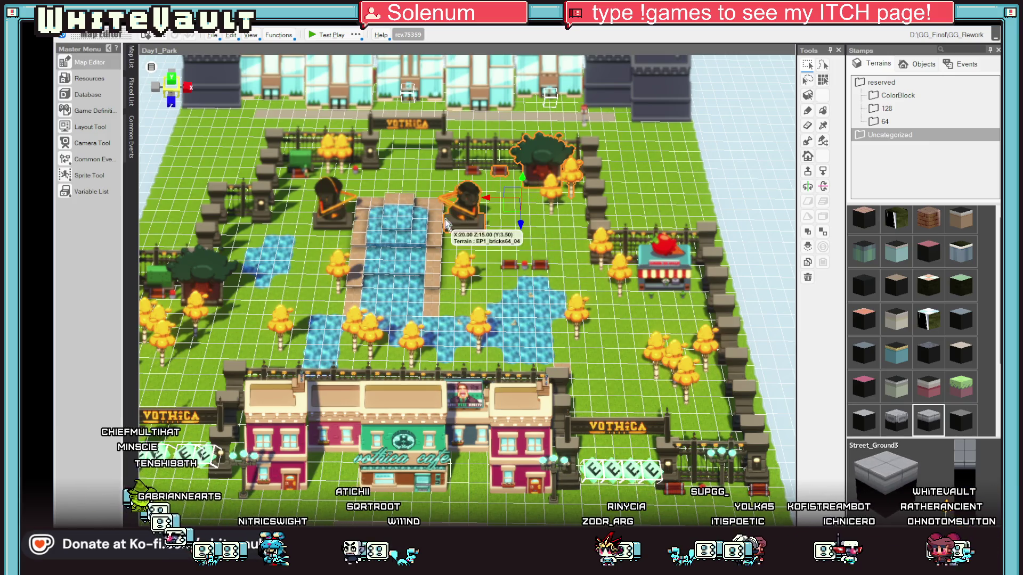
pyautogui.click(466, 213)
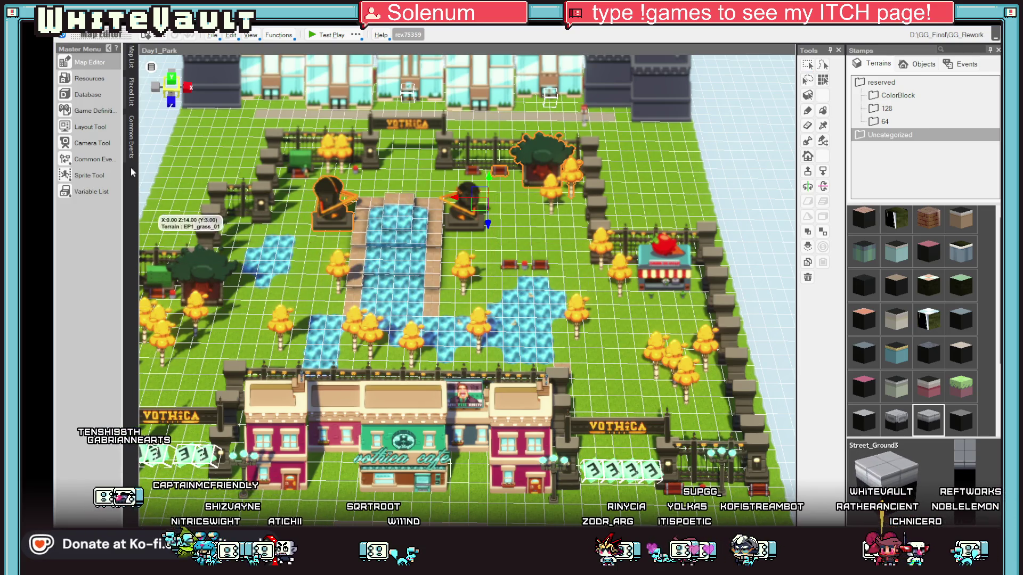
pyautogui.scroll(3, 241, 217)
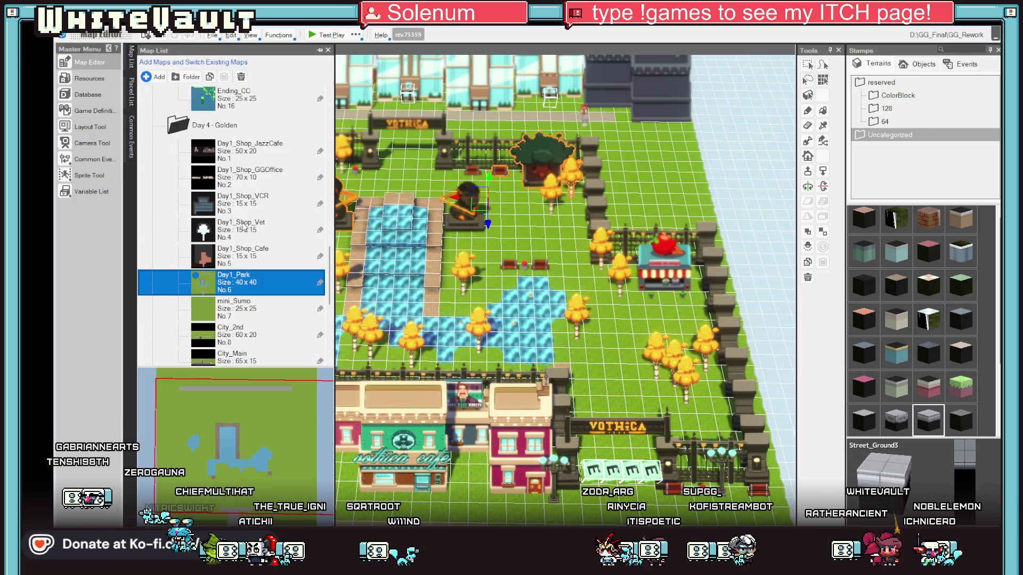
pyautogui.scroll(6, 251, 219)
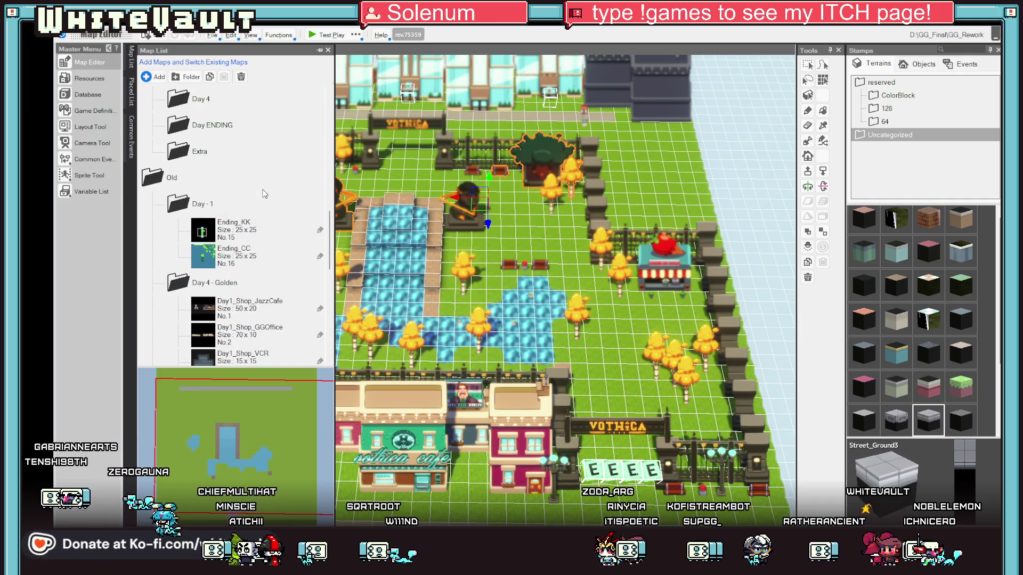
pyautogui.scroll(9, 258, 224)
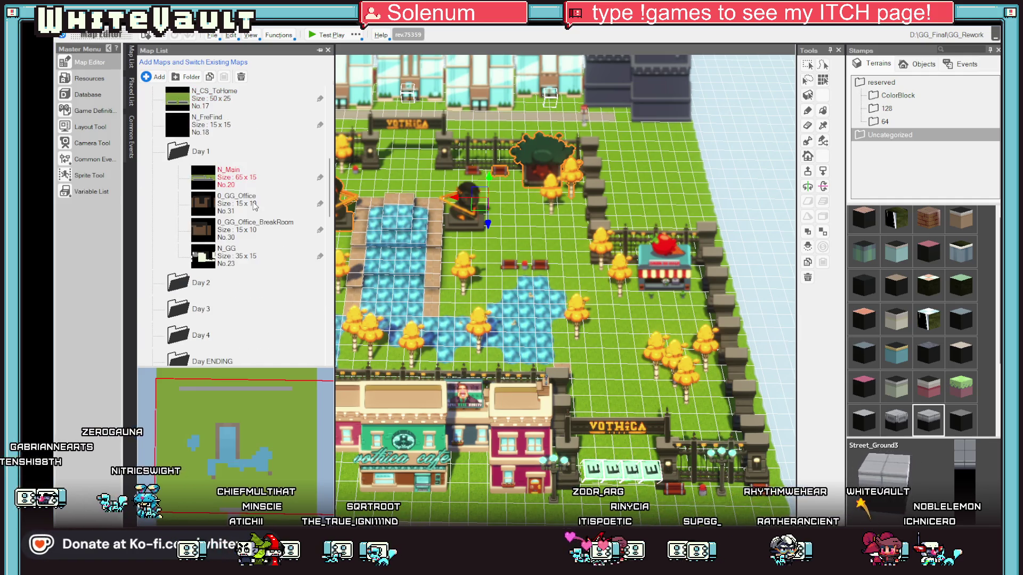
pyautogui.doubleClick(241, 181)
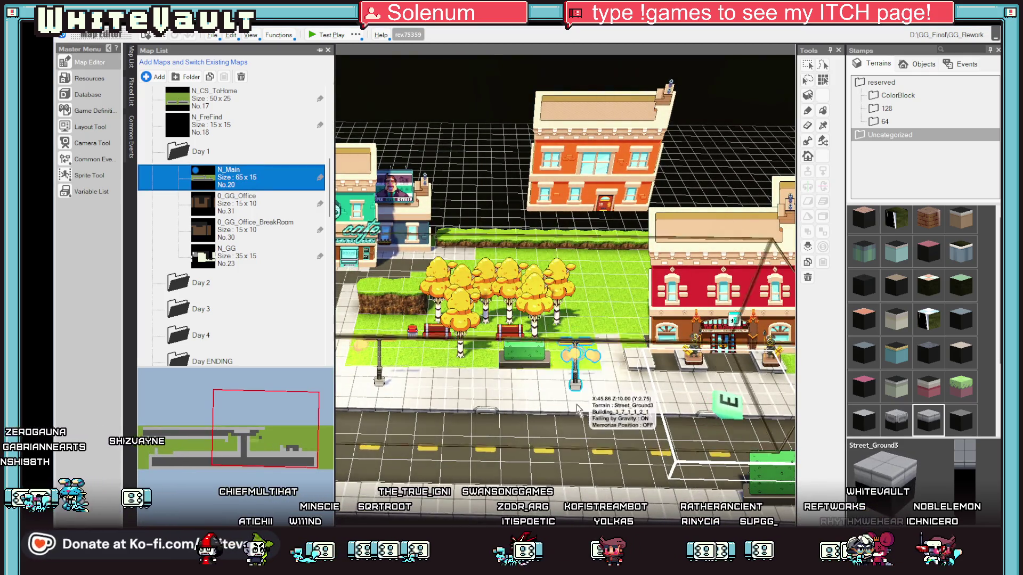
# Select the cluster of yellow park trees and shift it down toward the road
pyautogui.scroll(-5, 573, 431)
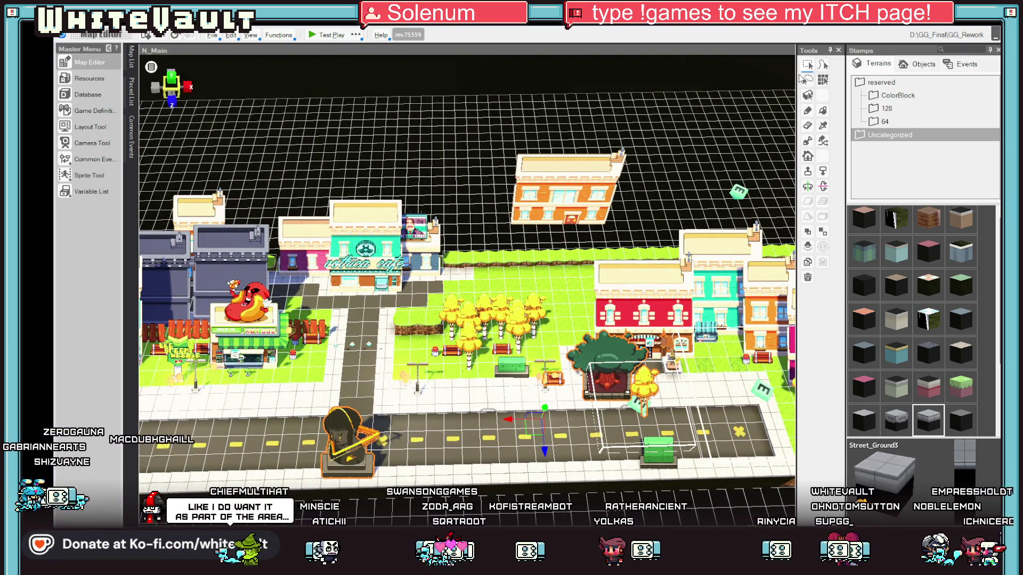
pyautogui.moveTo(573, 287); pyautogui.dragTo(462, 342)
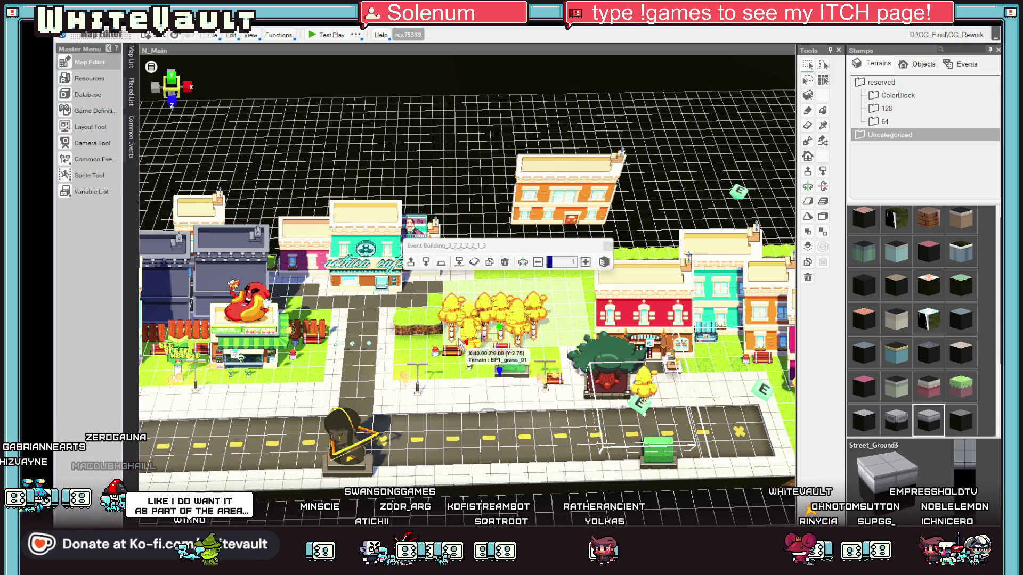
pyautogui.press('Down')
pyautogui.press('Down')
pyautogui.press('Down')
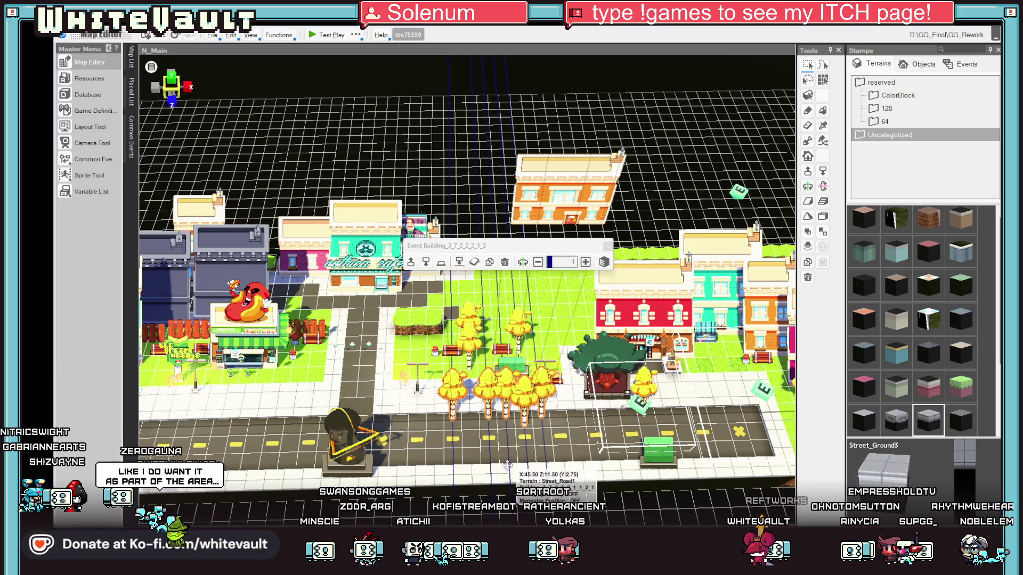
pyautogui.click(474, 306)
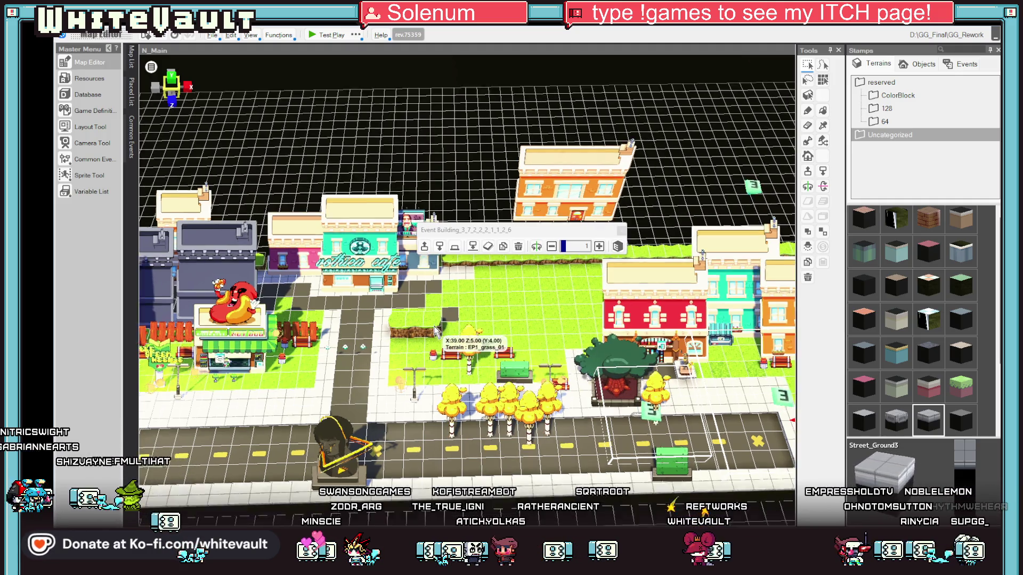
pyautogui.scroll(1, 458, 327)
pyautogui.scroll(1, 479, 343)
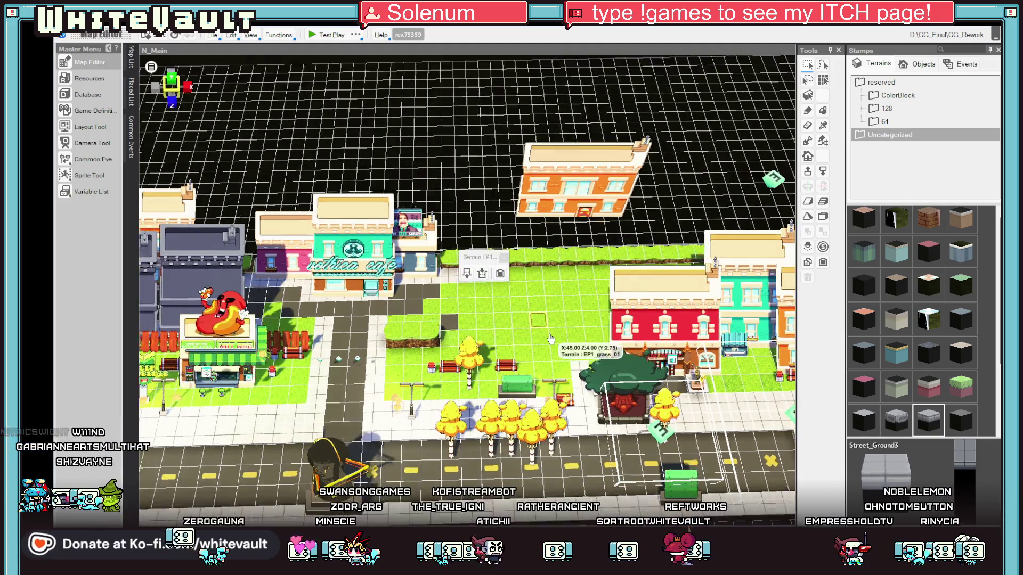
# Clear the selection and box-select the lamps and benches in the park
pyautogui.press('Escape')
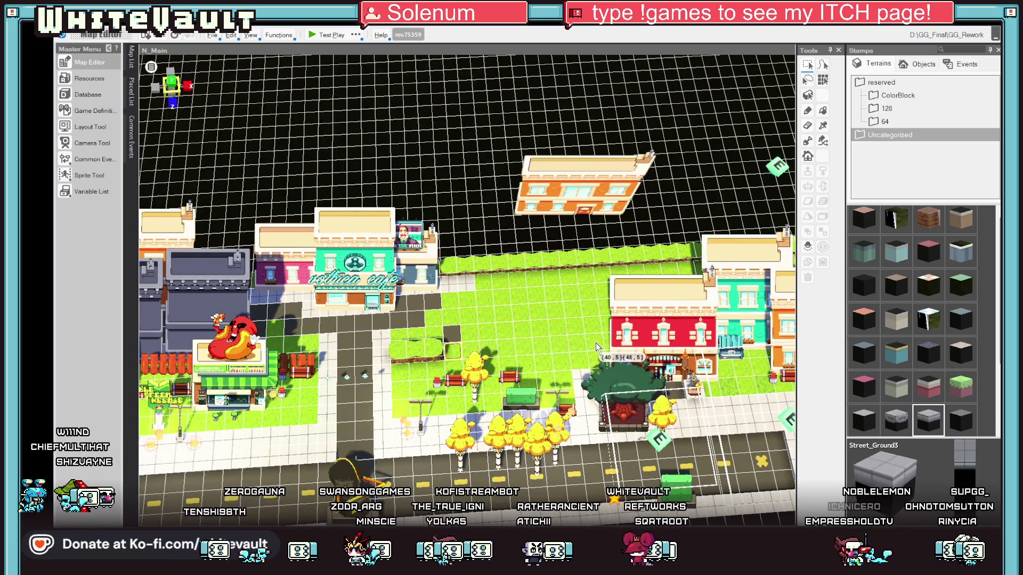
pyautogui.click(608, 348)
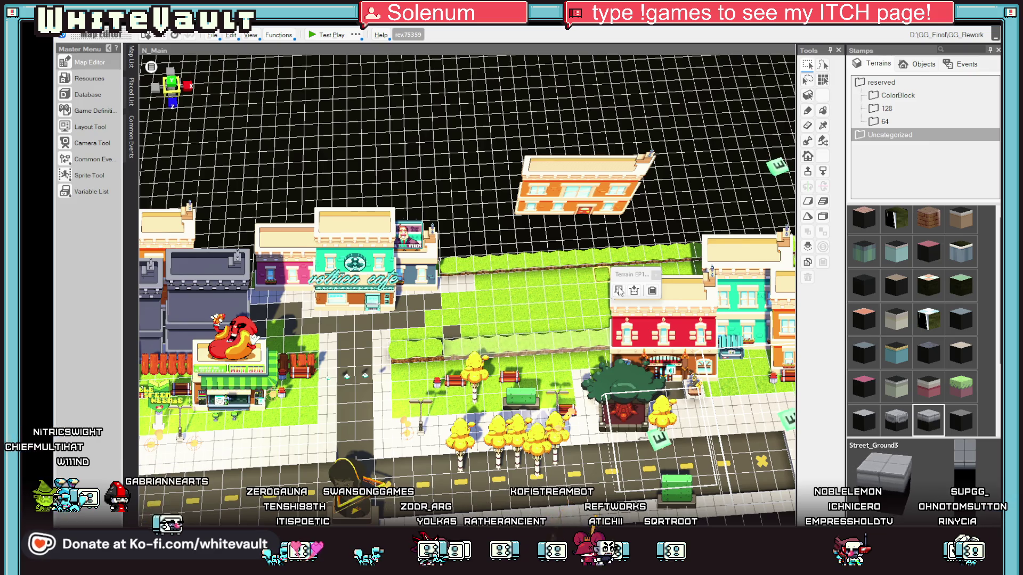
pyautogui.scroll(3, 531, 314)
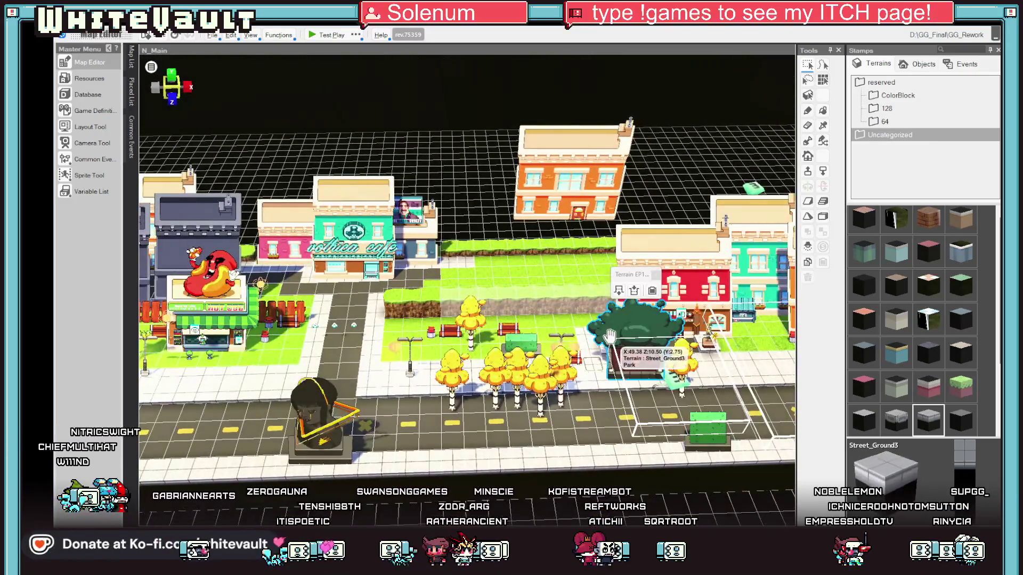
pyautogui.press('Escape')
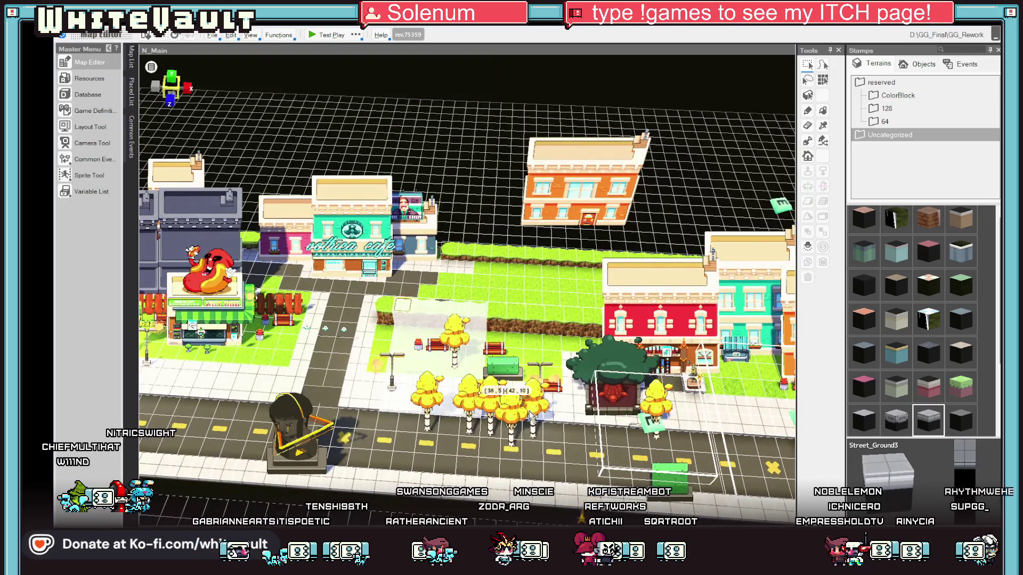
pyautogui.moveTo(565, 429)
pyautogui.mouseDown()
pyautogui.moveTo(513, 397)
pyautogui.moveTo(372, 405)
pyautogui.mouseUp()
# Nudge the orange local light by the shops slightly to the right
pyautogui.rightClick(369, 273)
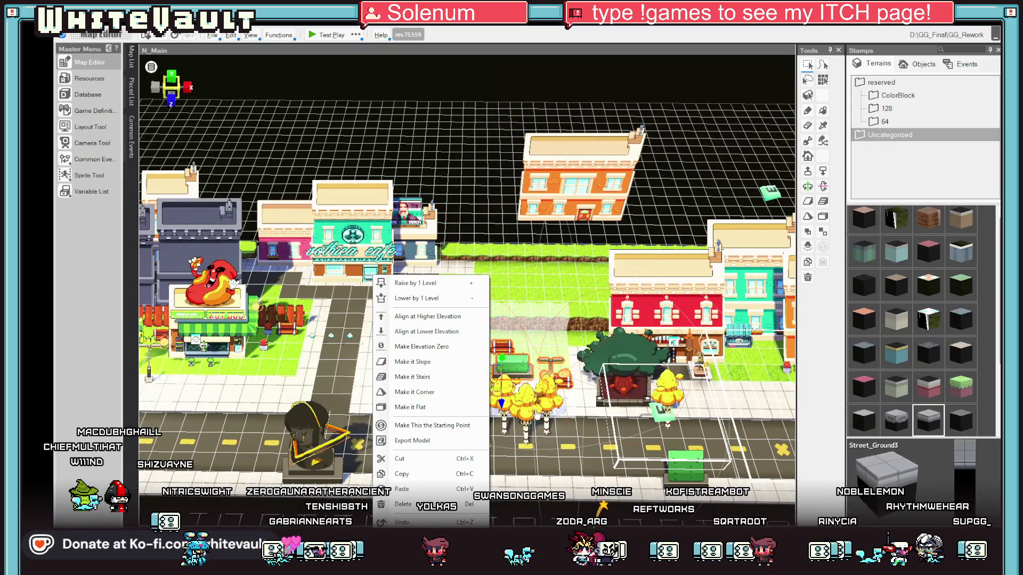
pyautogui.click(563, 331)
pyautogui.click(403, 367)
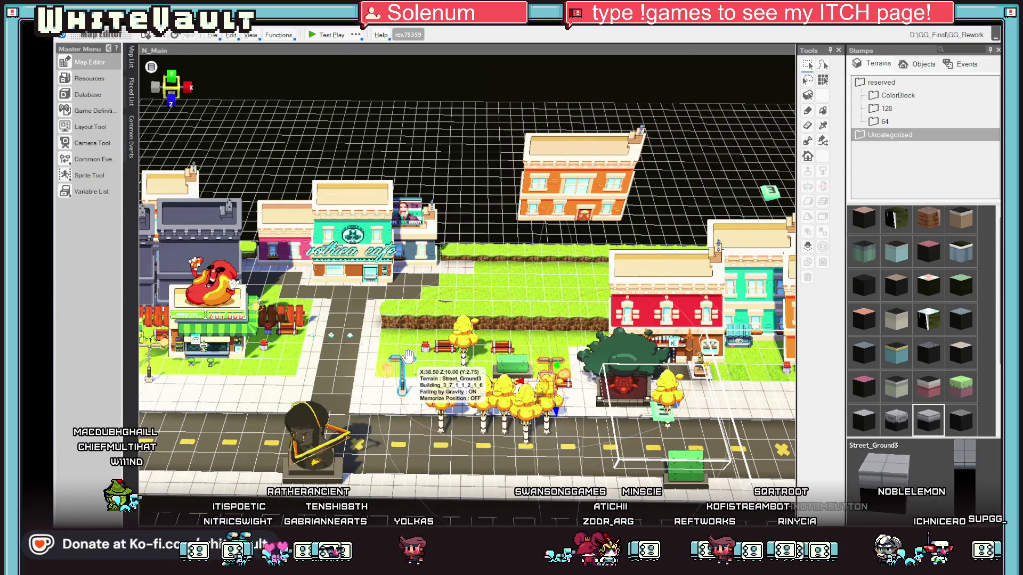
pyautogui.click(562, 380)
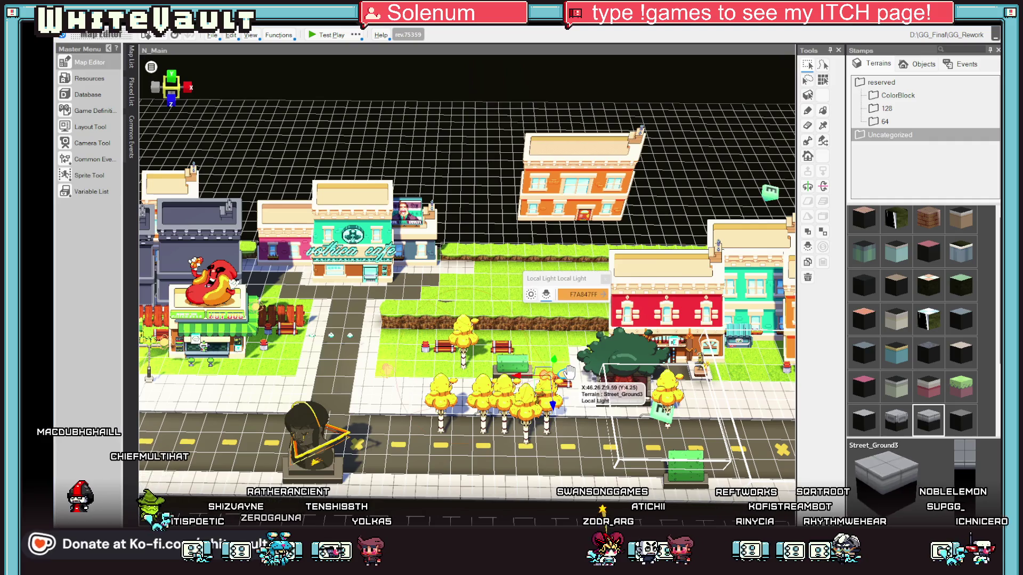
pyautogui.moveTo(571, 378); pyautogui.dragTo(576, 385)
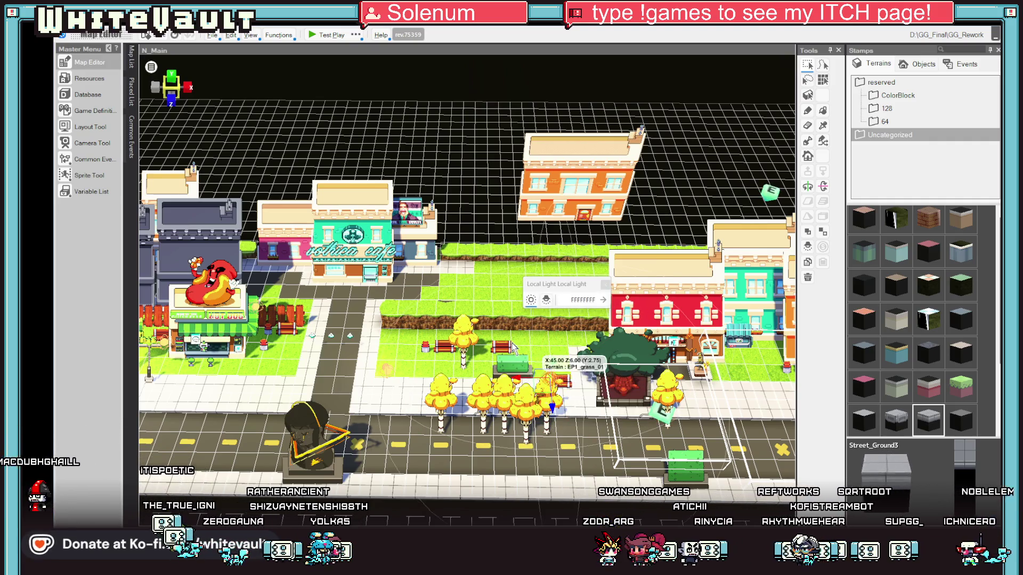
# Return the stray tree event to its row and move the tree hut left onto the grass
pyautogui.click(616, 377)
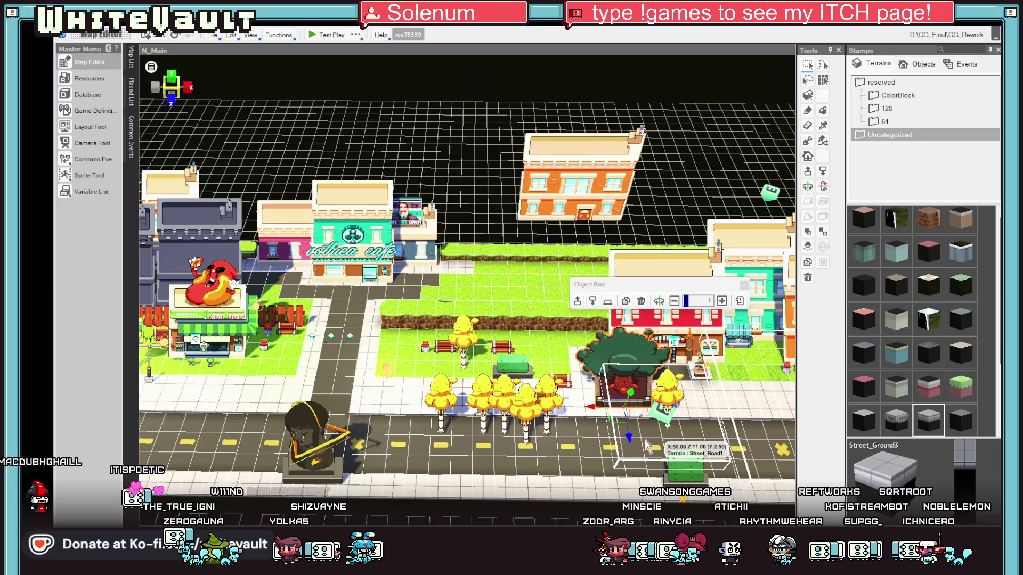
pyautogui.moveTo(621, 417); pyautogui.dragTo(616, 397)
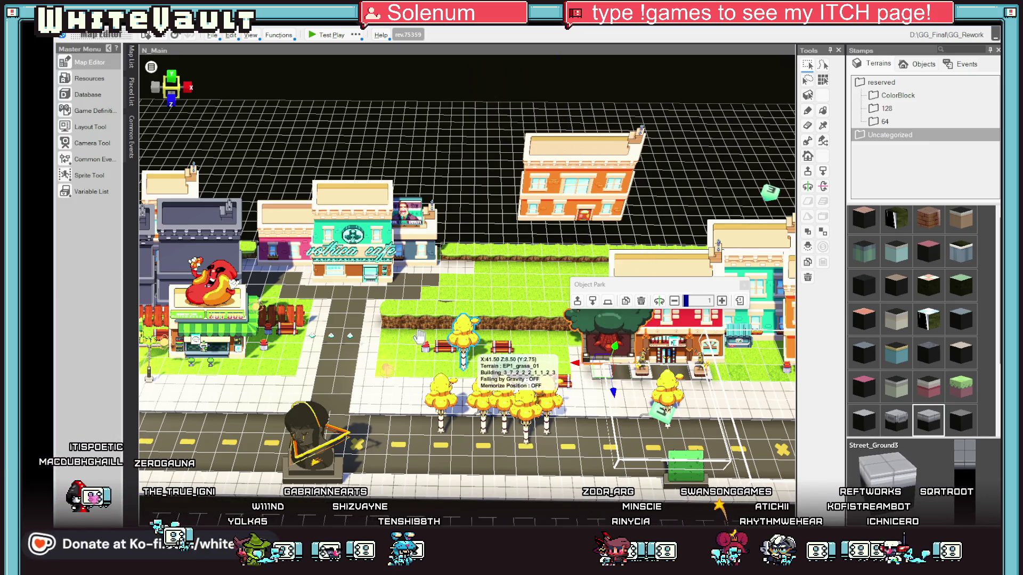
pyautogui.click(461, 373)
pyautogui.moveTo(465, 392); pyautogui.dragTo(463, 461)
pyautogui.click(634, 366)
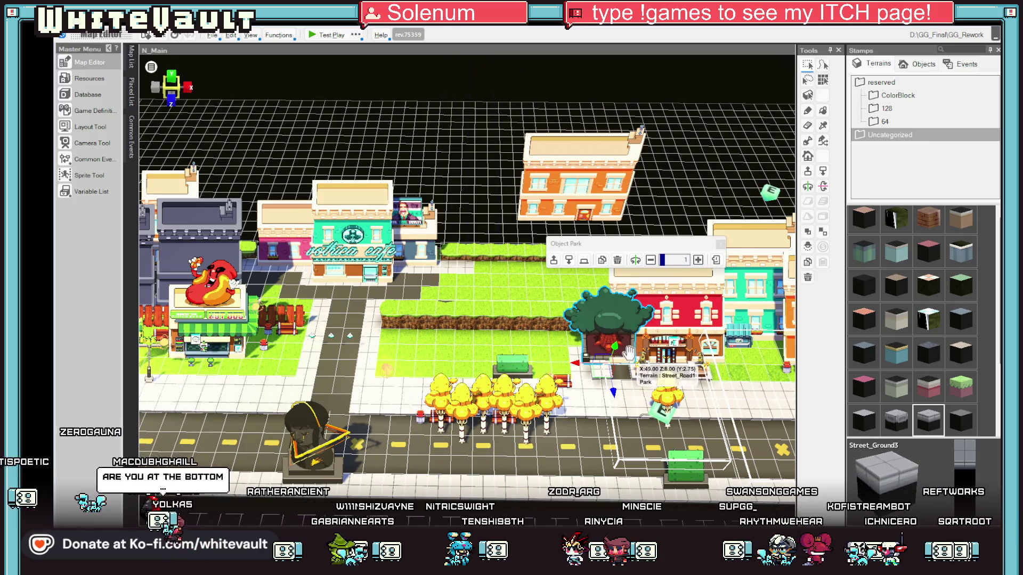
pyautogui.moveTo(634, 367); pyautogui.dragTo(401, 358)
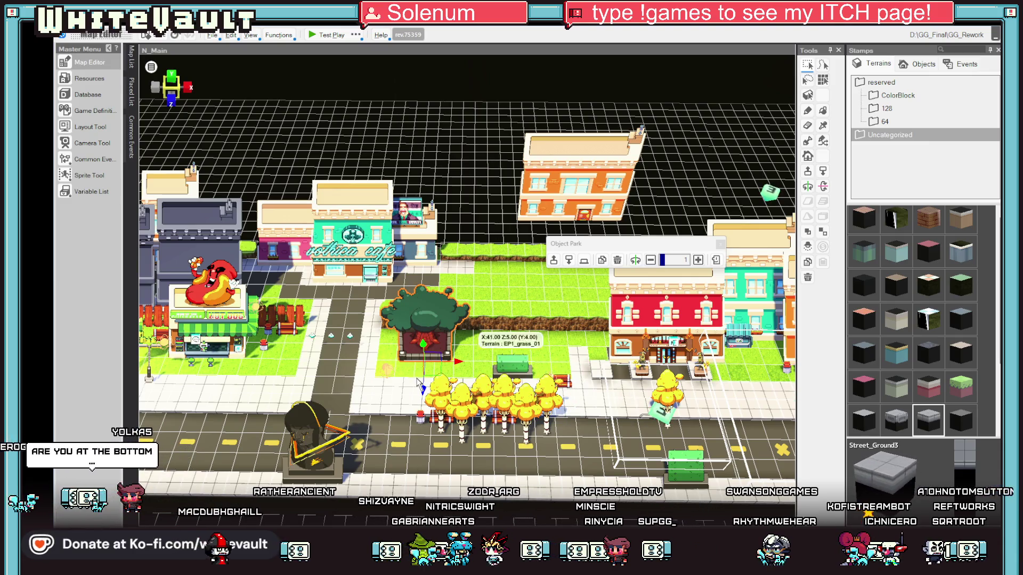
# Set the player start point on the sidewalk and launch a test play
pyautogui.rightClick(366, 274)
pyautogui.click(415, 423)
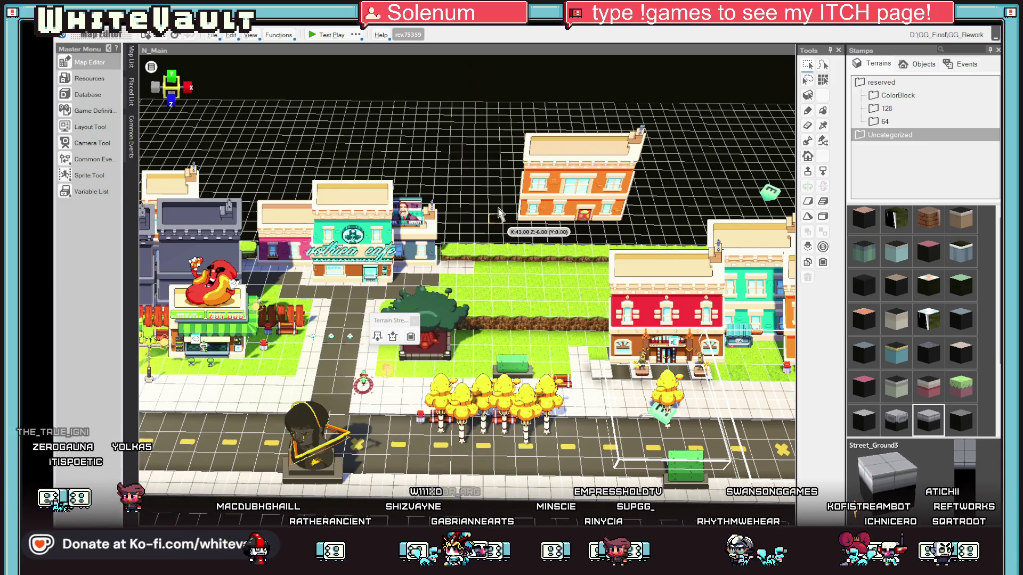
pyautogui.click(326, 35)
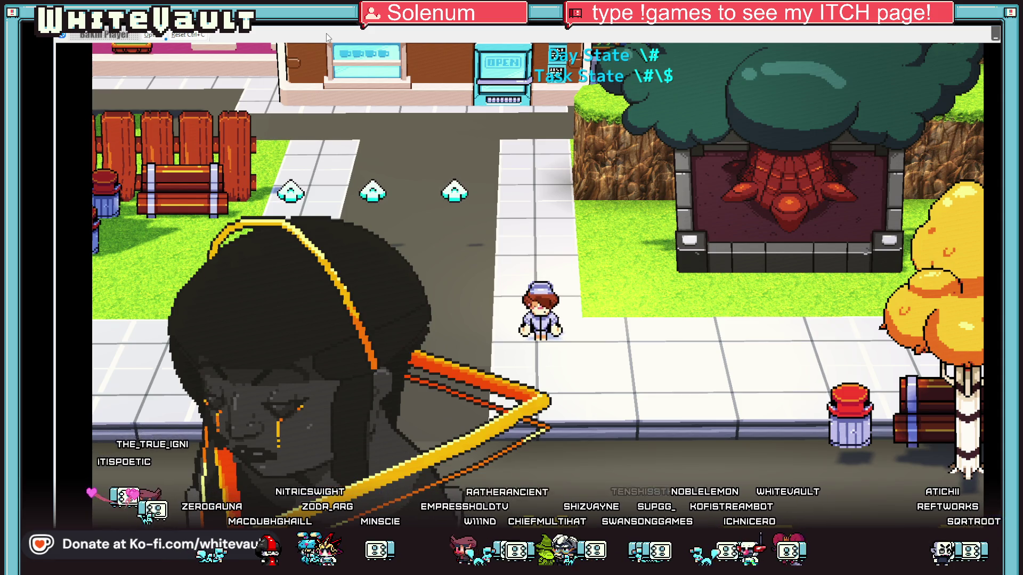
# Walk the character around the plaza between the café and the orange trees
pyautogui.press('Up')
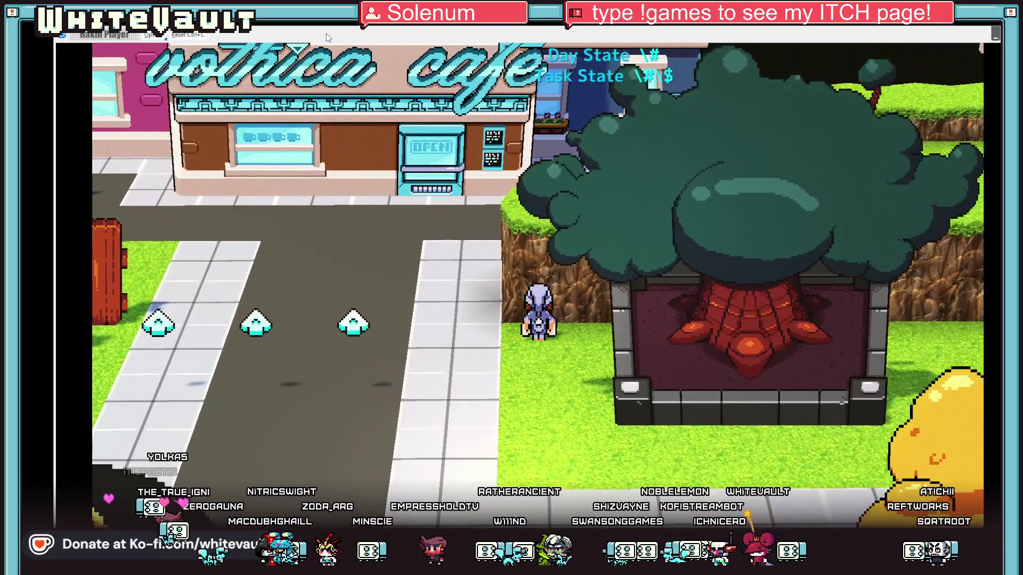
pyautogui.press('Down')
pyautogui.press('Right')
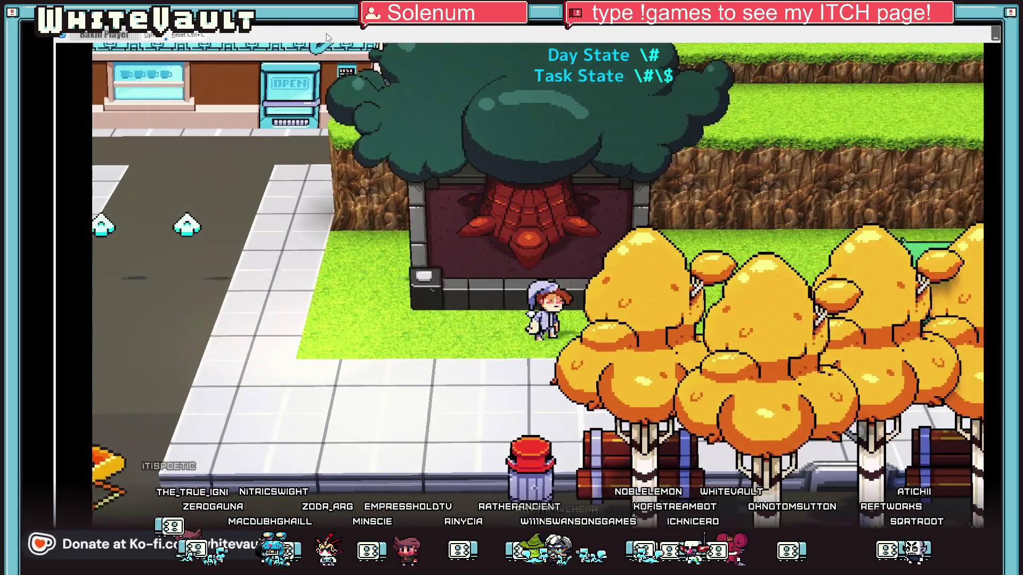
pyautogui.press('Up')
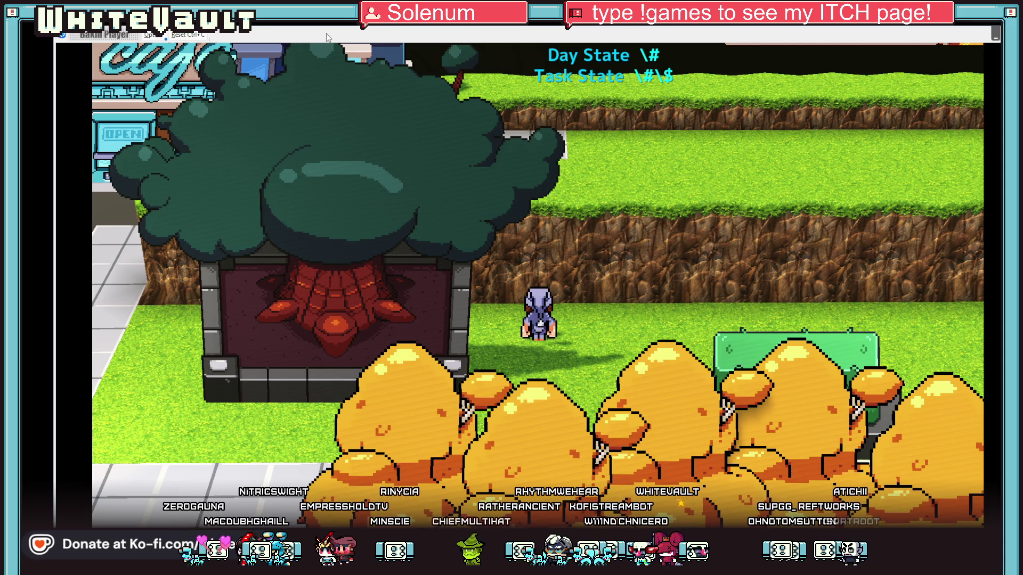
pyautogui.press('Down')
pyautogui.press('Left')
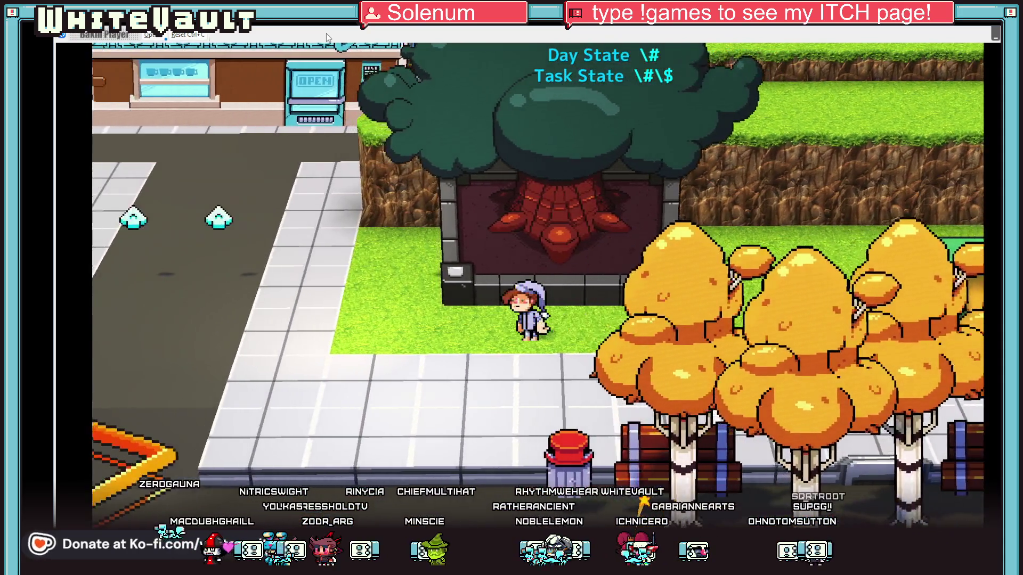
pyautogui.press('Left')
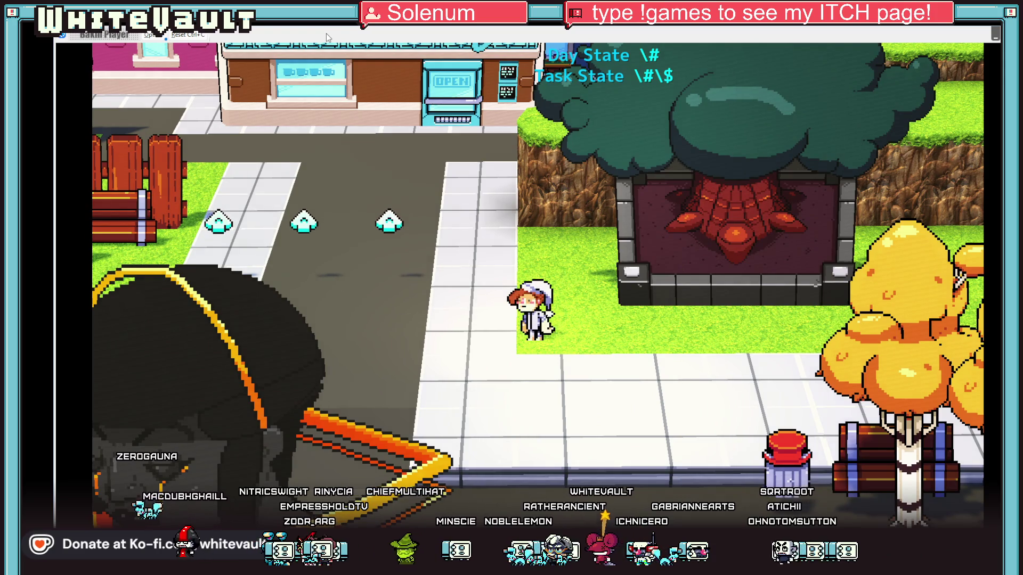
pyautogui.press('Up')
pyautogui.press('Right')
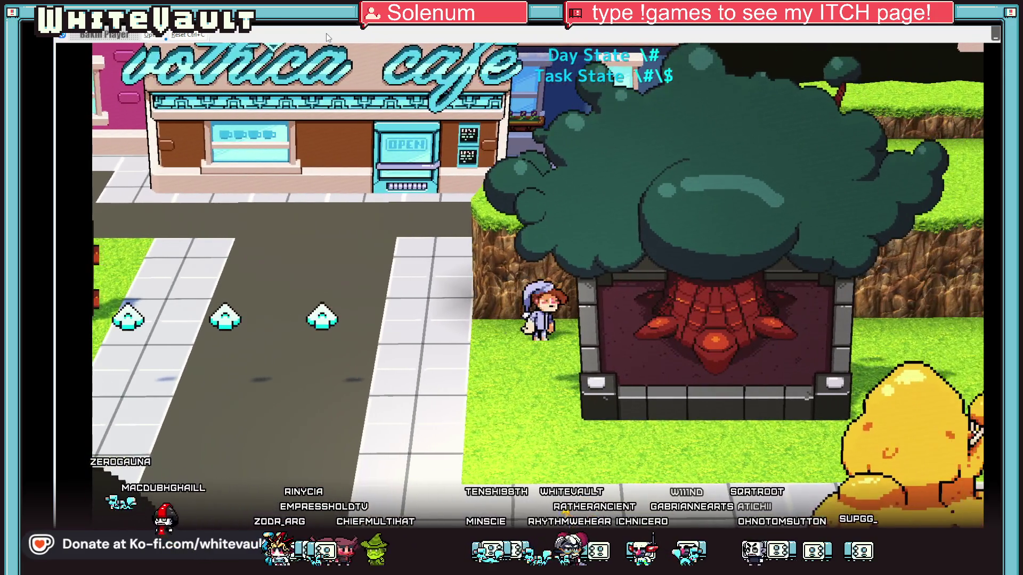
pyautogui.press('Down')
# Walk behind the yellow trees and back out twice, then end the test play
pyautogui.press('Right')
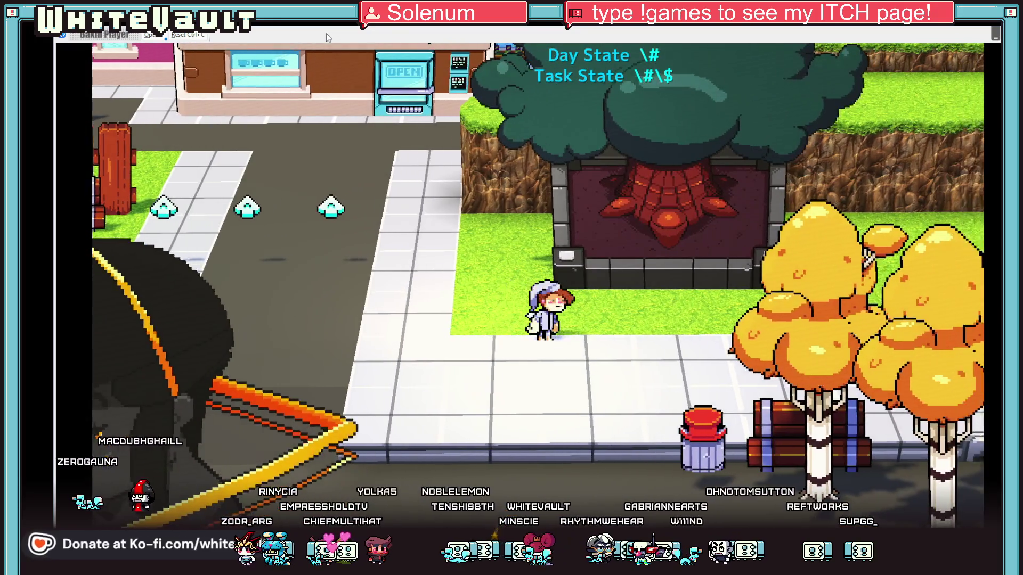
pyautogui.press('Right')
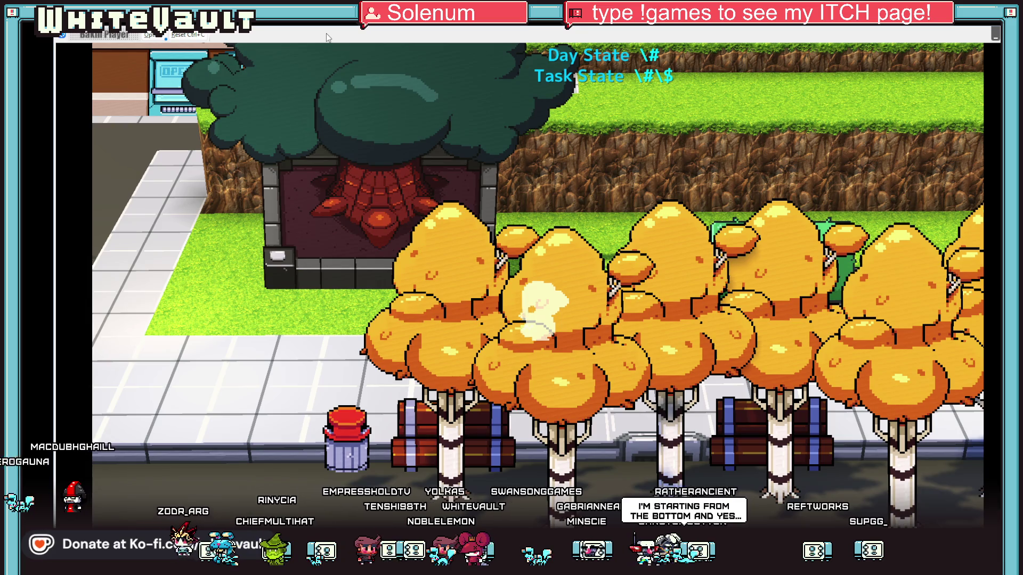
pyautogui.press('Left')
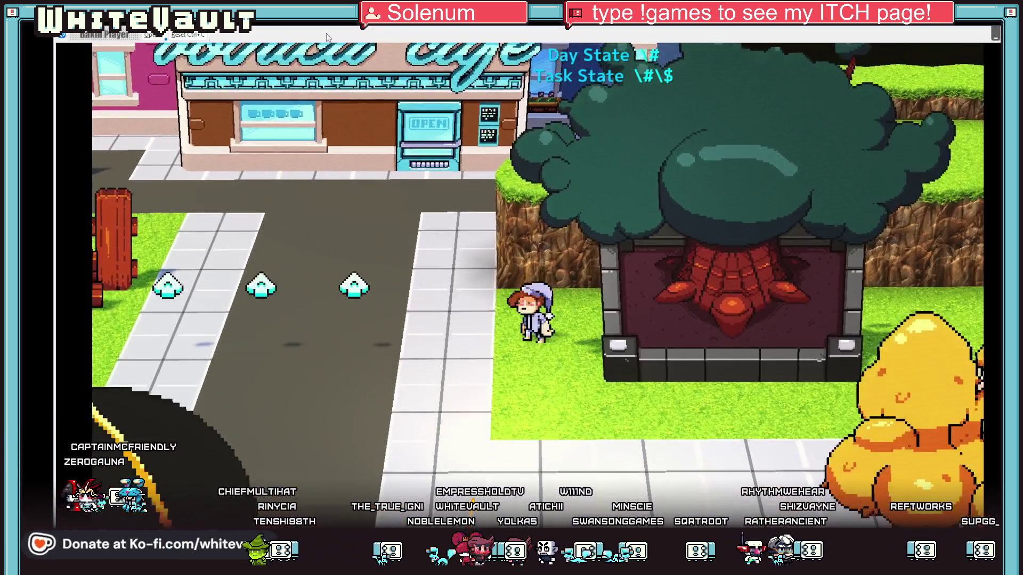
pyautogui.press('Down')
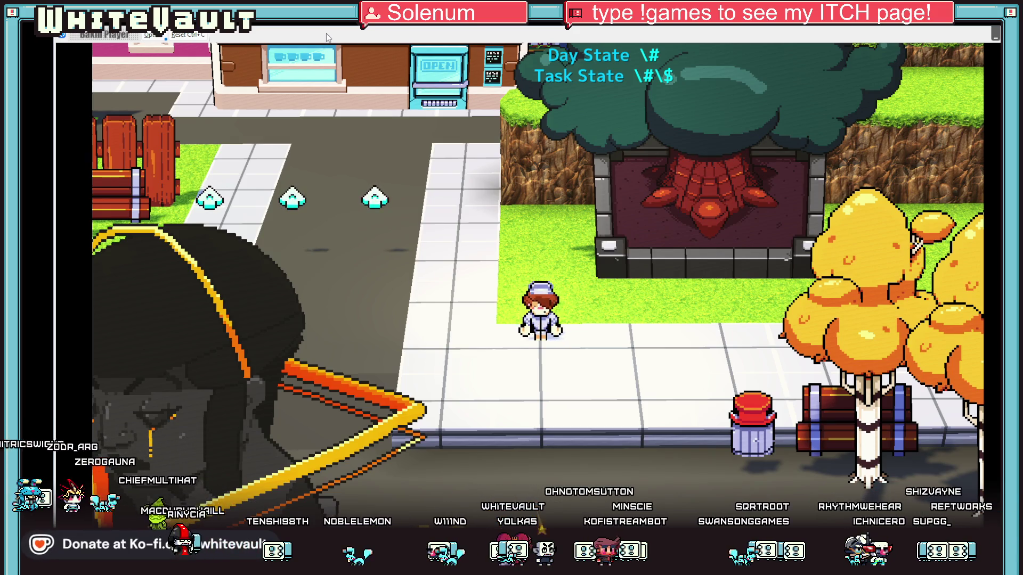
pyautogui.press('Right')
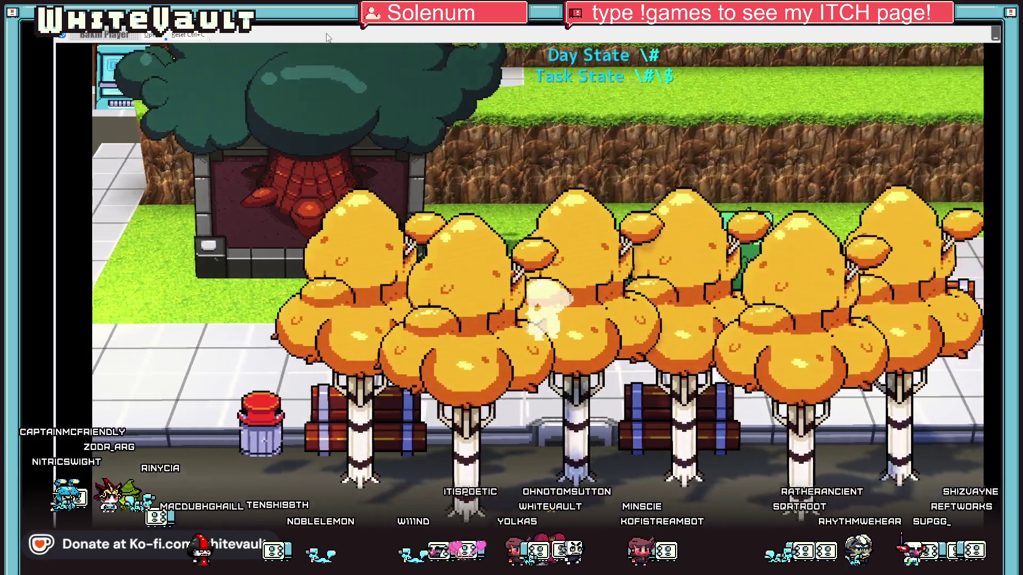
pyautogui.press('Left')
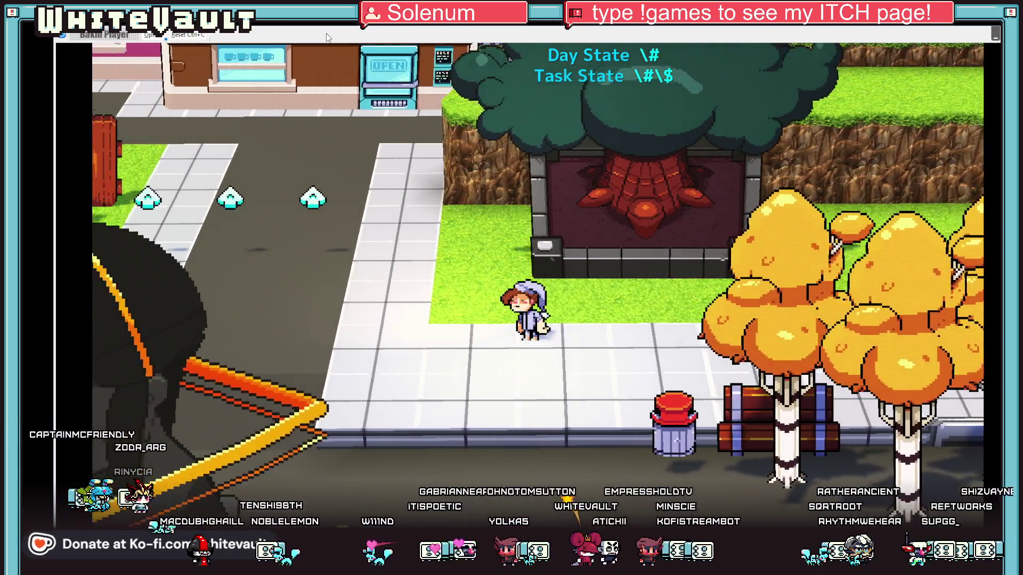
pyautogui.press('Up')
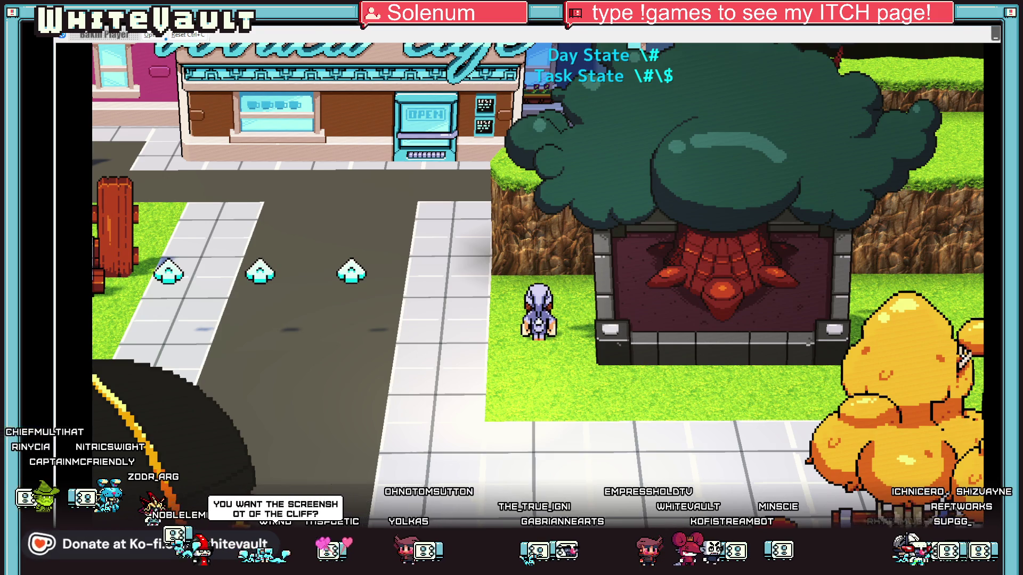
pyautogui.press('Escape')
pyautogui.scroll(2, 402, 323)
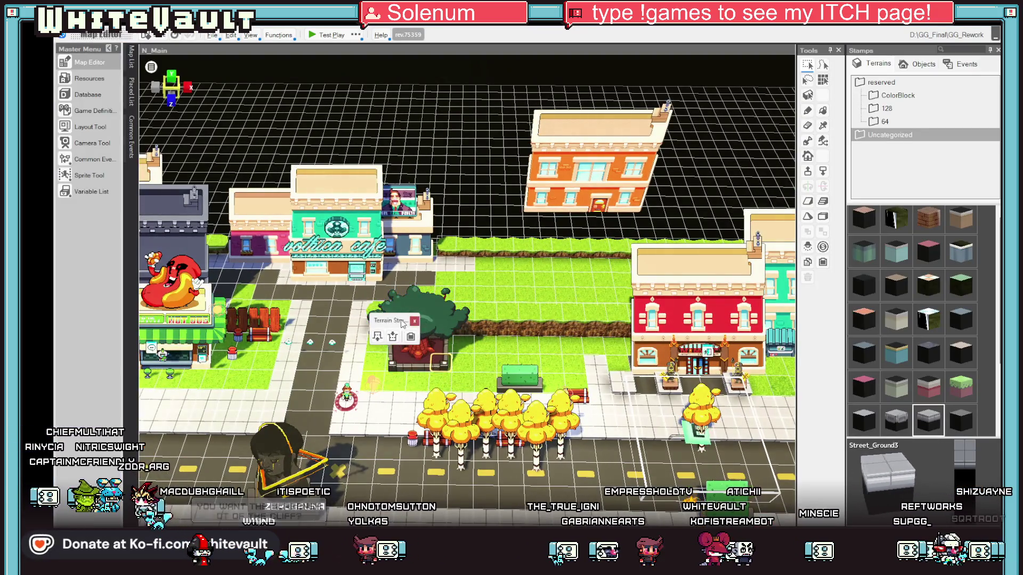
# Move the green bench up by the hedge and paste a wooden fence copy along it
pyautogui.click(523, 423)
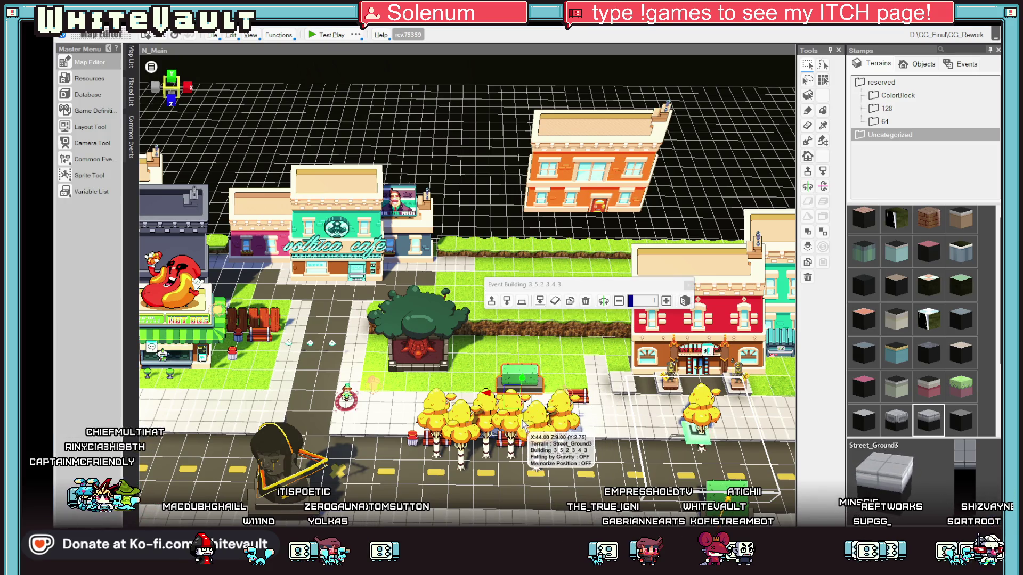
pyautogui.moveTo(523, 423); pyautogui.dragTo(516, 298)
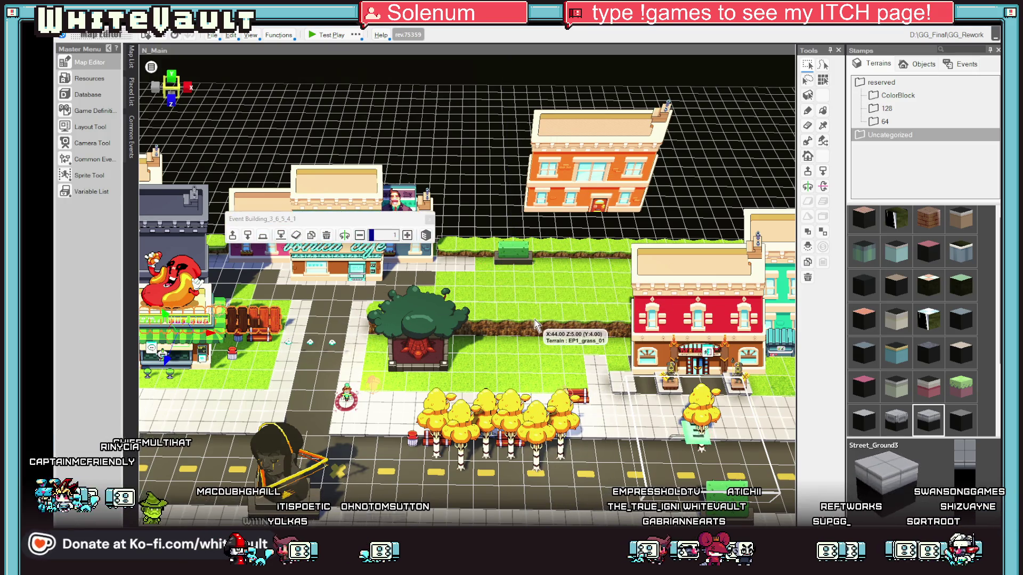
pyautogui.hotkey('ctrl', 'v')
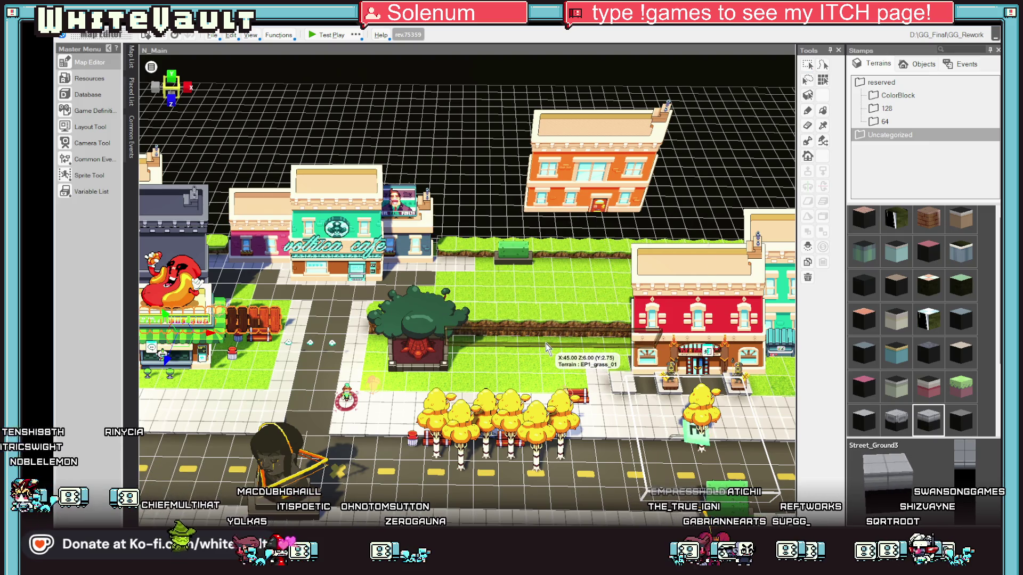
pyautogui.moveTo(549, 377)
pyautogui.mouseDown()
pyautogui.moveTo(519, 352)
pyautogui.moveTo(456, 343)
pyautogui.mouseUp()
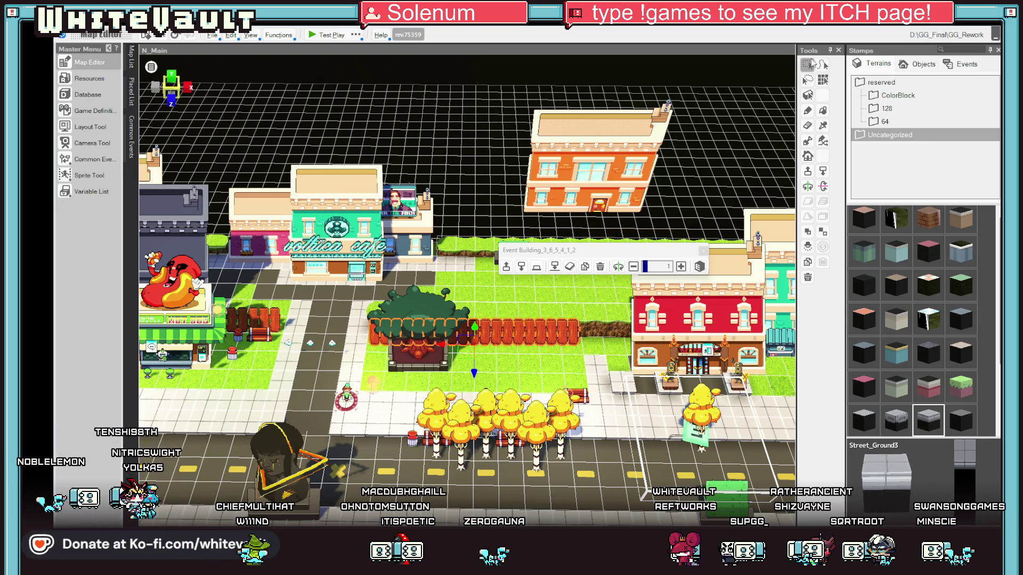
# Move the pink building next to the red building
pyautogui.scroll(-3, 631, 311)
pyautogui.scroll(-5, 631, 310)
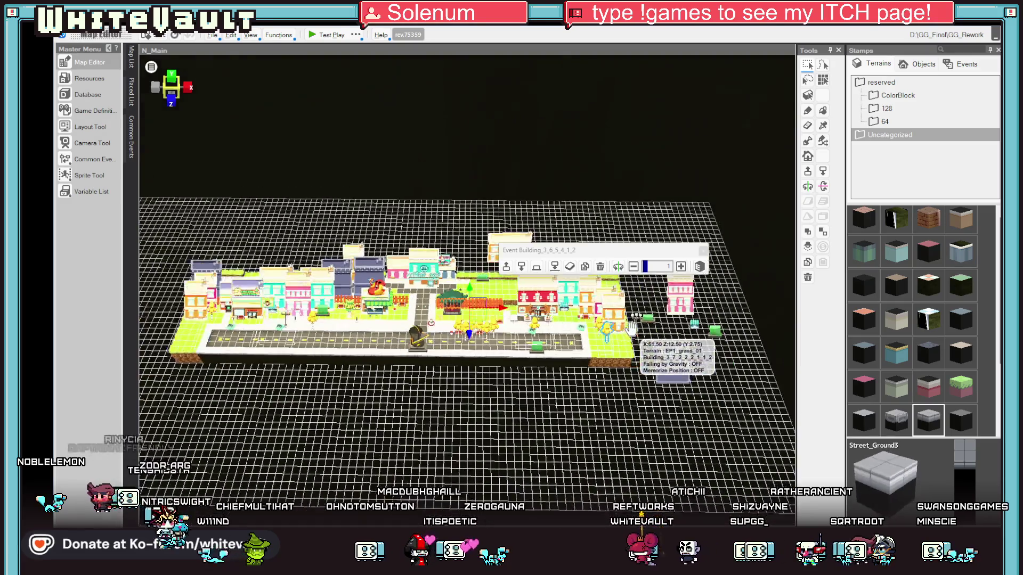
pyautogui.click(747, 296)
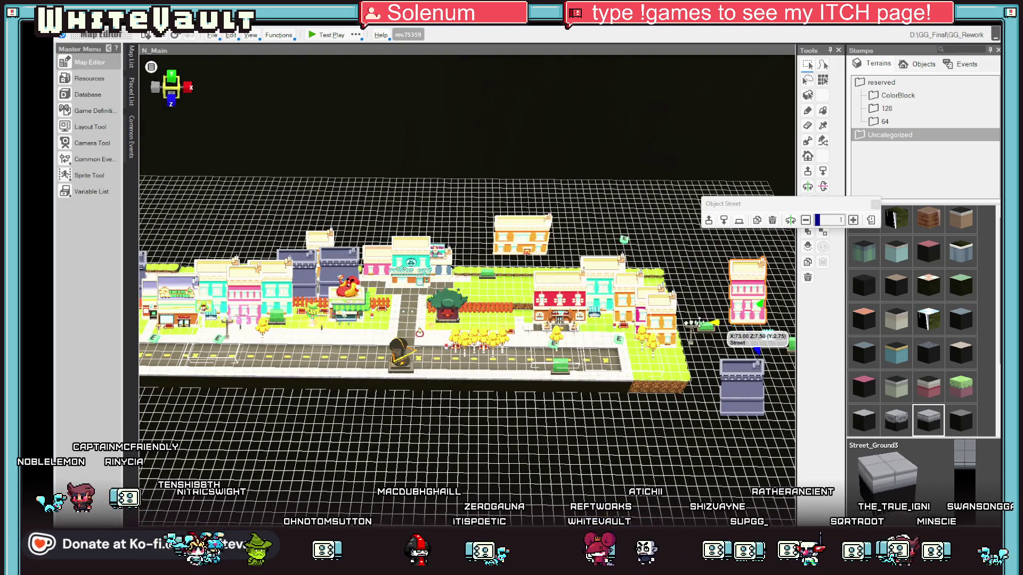
pyautogui.moveTo(747, 296); pyautogui.dragTo(494, 315)
pyautogui.scroll(5, 494, 316)
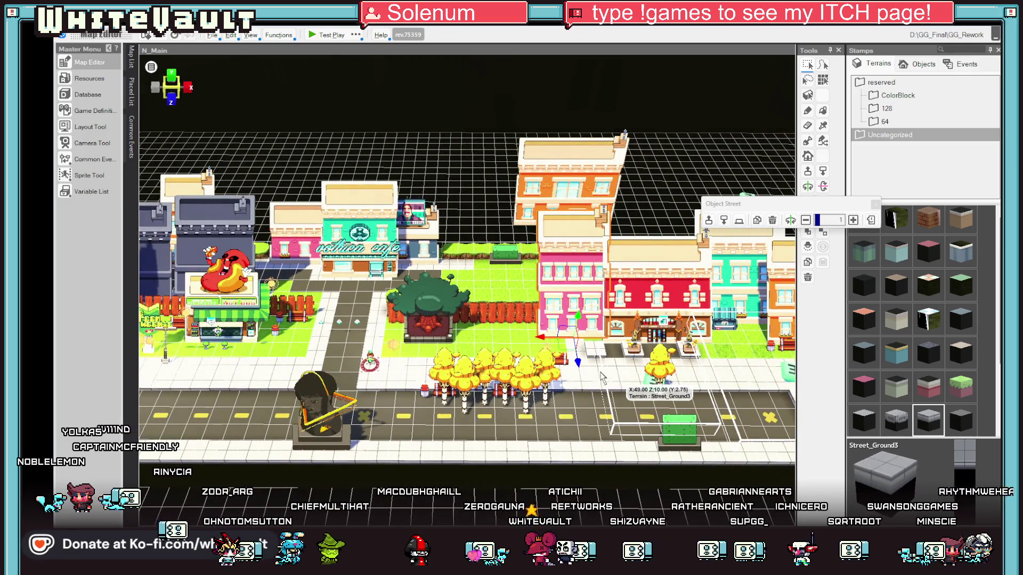
# Move a yellow tree back toward the buildings, slide the bust statue right, and start a test play
pyautogui.click(548, 396)
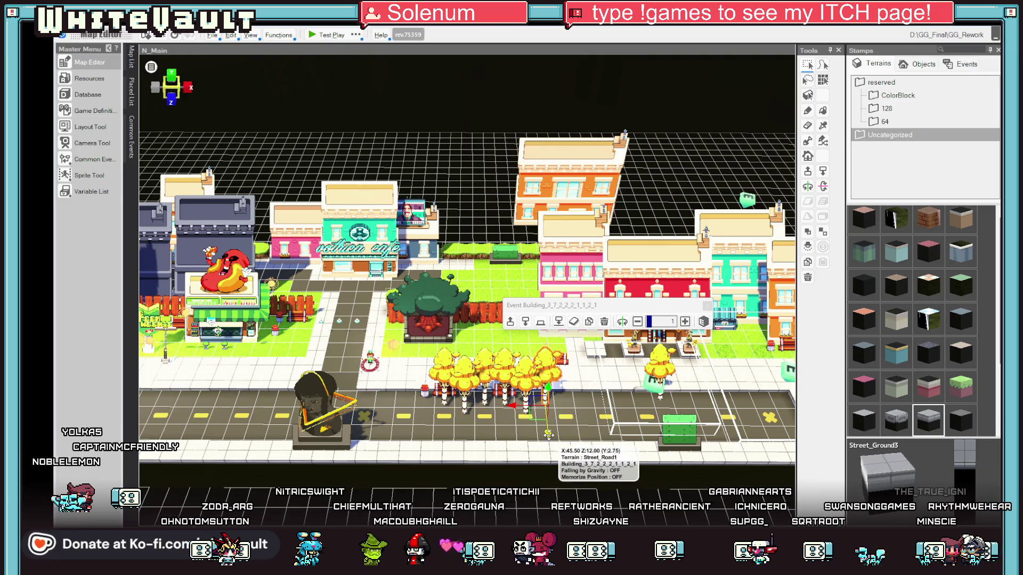
pyautogui.moveTo(547, 397); pyautogui.dragTo(539, 344)
pyautogui.click(361, 426)
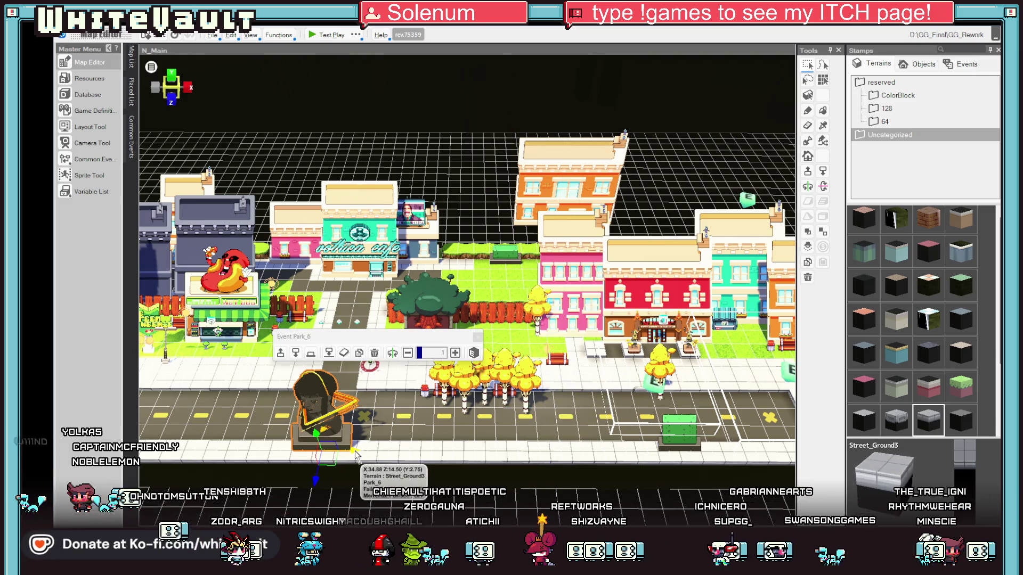
pyautogui.moveTo(361, 426)
pyautogui.mouseDown()
pyautogui.moveTo(535, 438)
pyautogui.moveTo(496, 391)
pyautogui.moveTo(500, 373)
pyautogui.mouseUp()
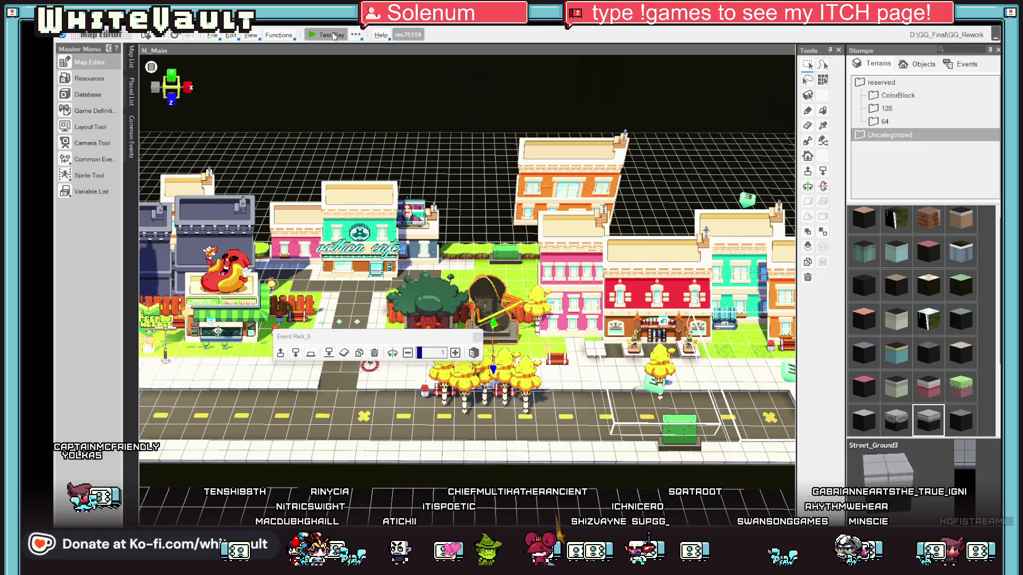
pyautogui.click(330, 35)
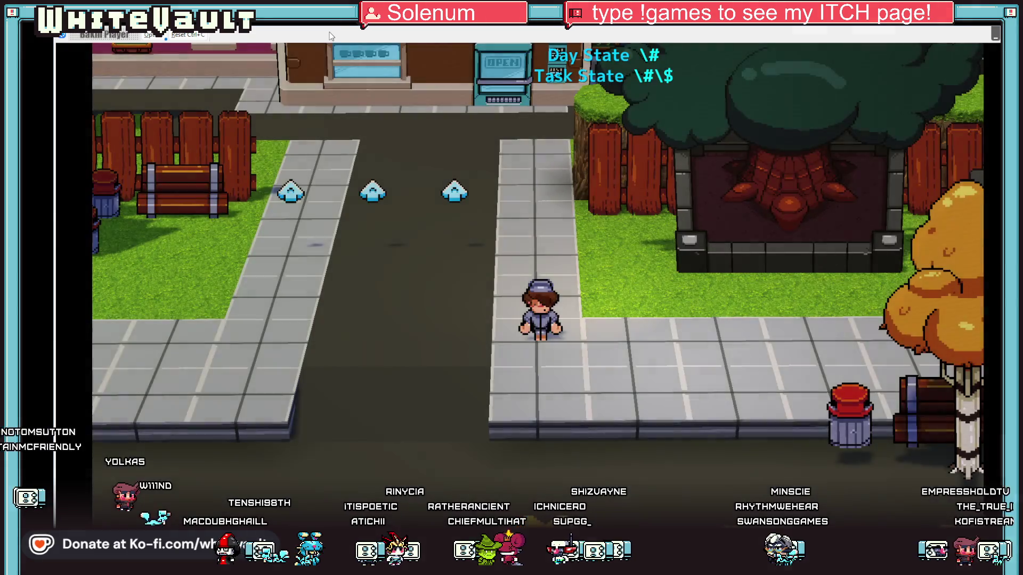
# Walk the character right through the park, up past the trees and behind the orange trees, then close the player
pyautogui.press('Right')
pyautogui.press('Right')
pyautogui.press('Right')
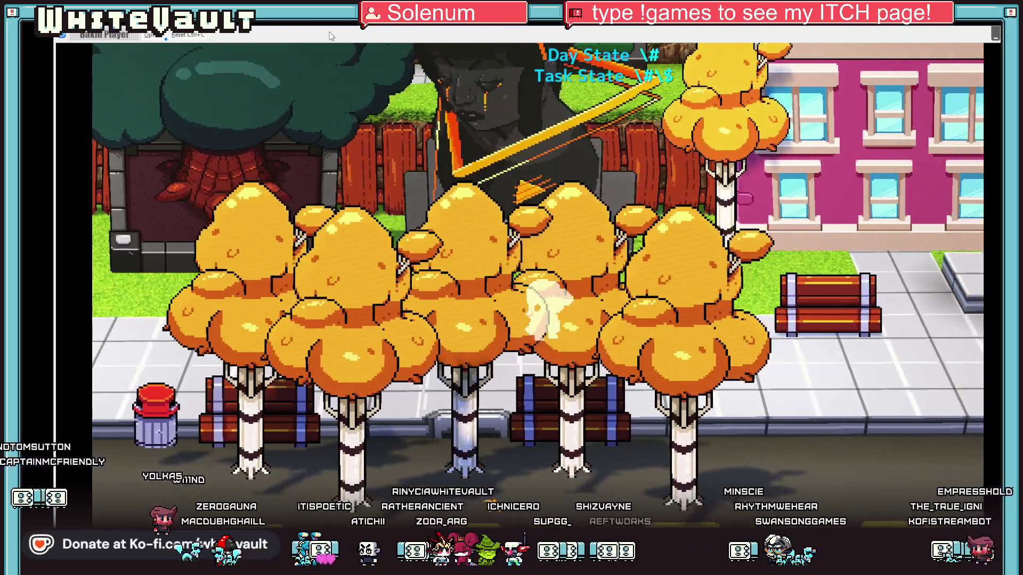
pyautogui.press('Left')
pyautogui.press('Left')
pyautogui.press('Left')
pyautogui.press('Up')
pyautogui.press('Up')
pyautogui.press('Up')
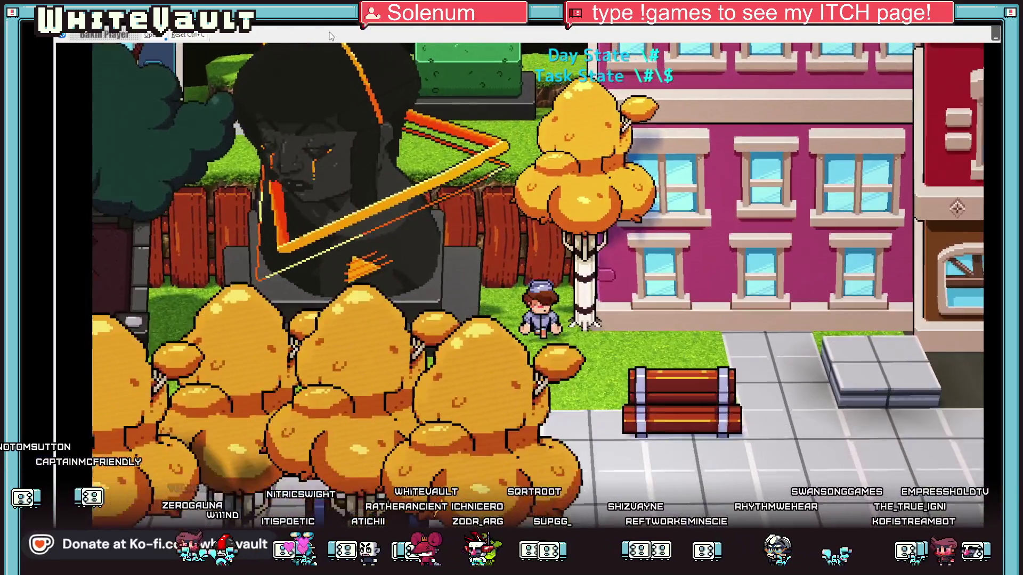
pyautogui.press('Down')
pyautogui.press('Down')
pyautogui.press('Down')
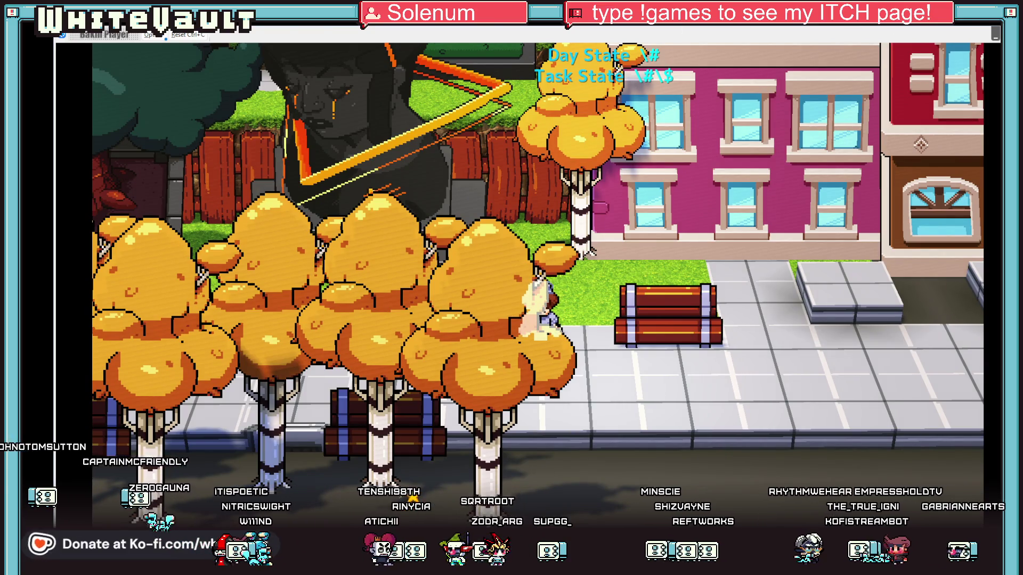
pyautogui.hotkey('alt', 'F4')
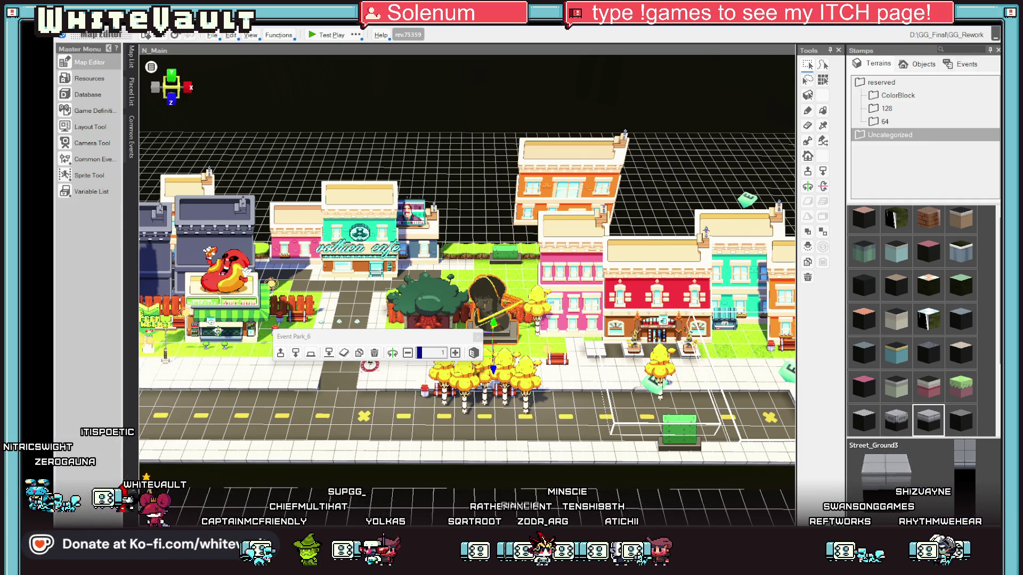
# Give the Park tree object's event the Park graphic with Tree motion and save it
pyautogui.scroll(1, 586, 298)
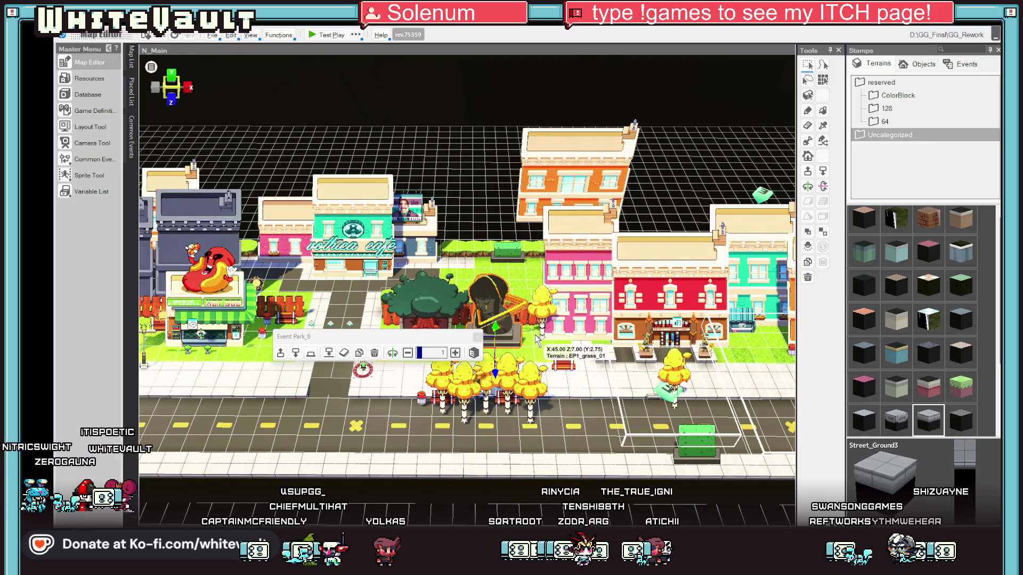
pyautogui.click(446, 320)
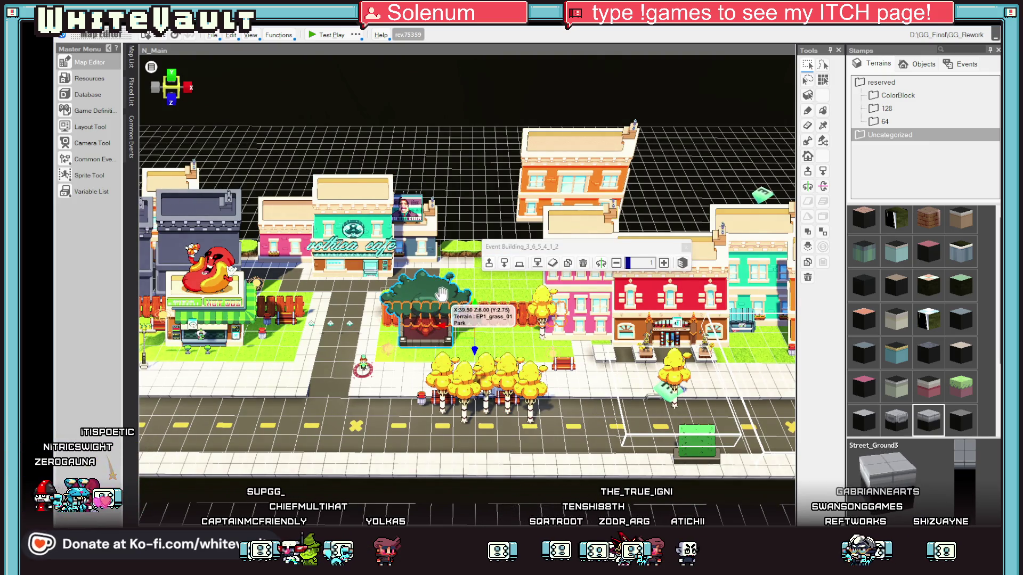
pyautogui.doubleClick(442, 298)
pyautogui.doubleClick(328, 209)
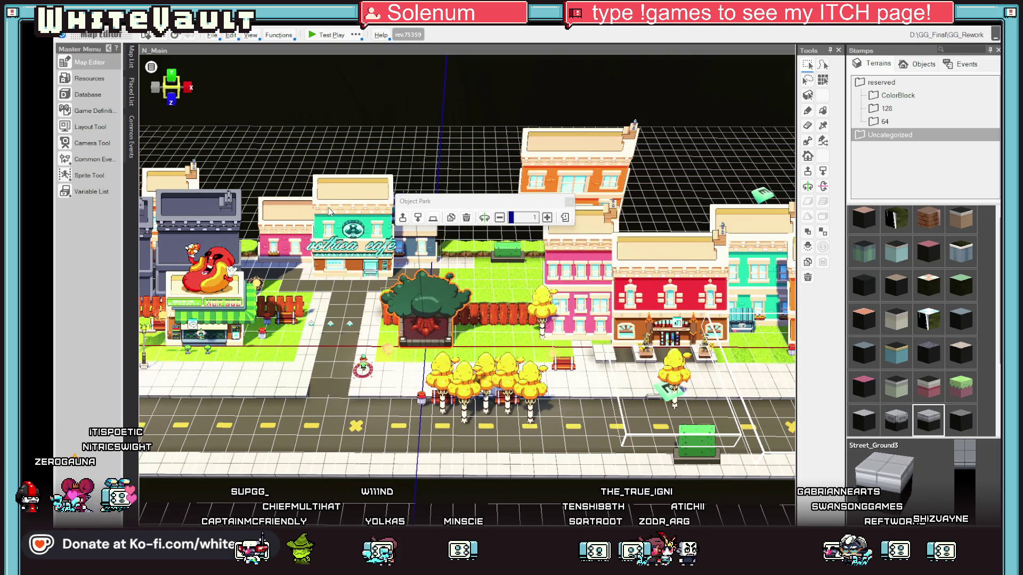
pyautogui.scroll(-2, 500, 381)
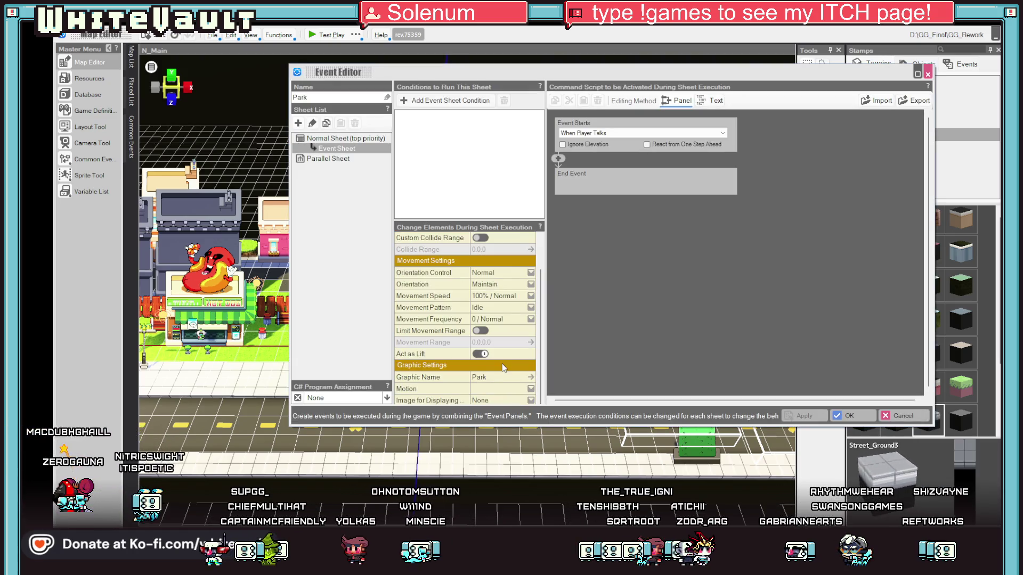
pyautogui.click(500, 394)
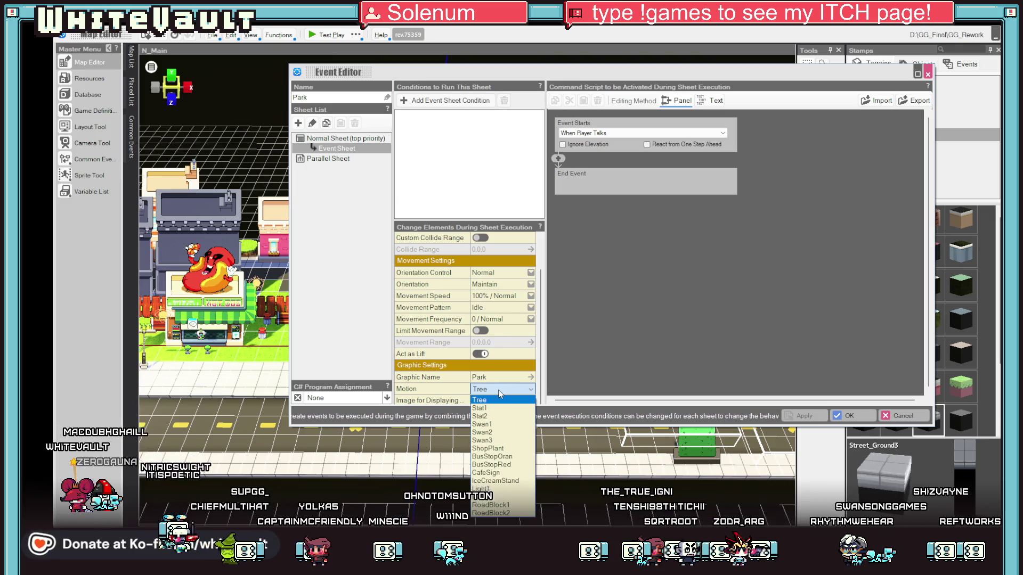
pyautogui.click(482, 410)
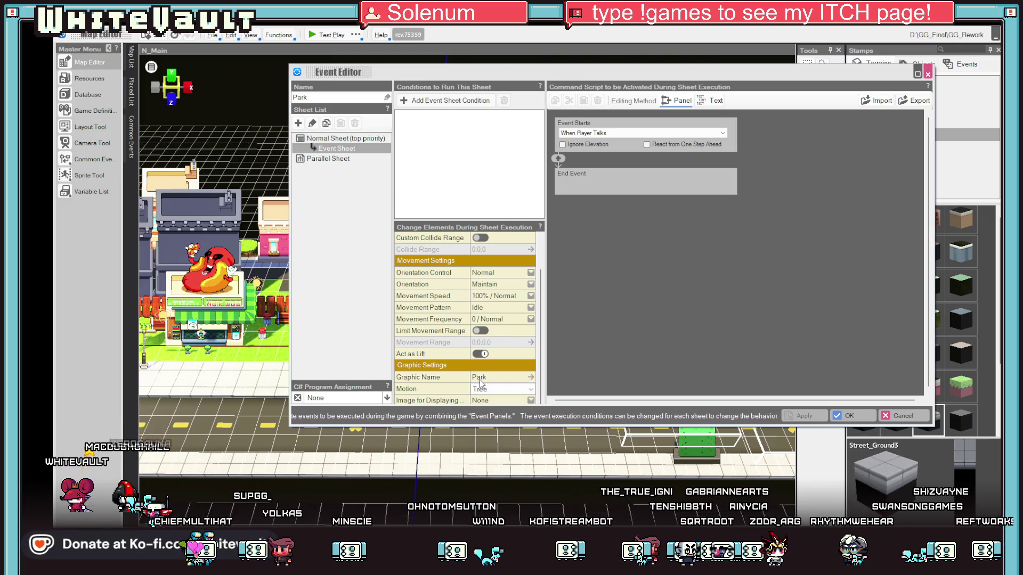
pyautogui.click(483, 379)
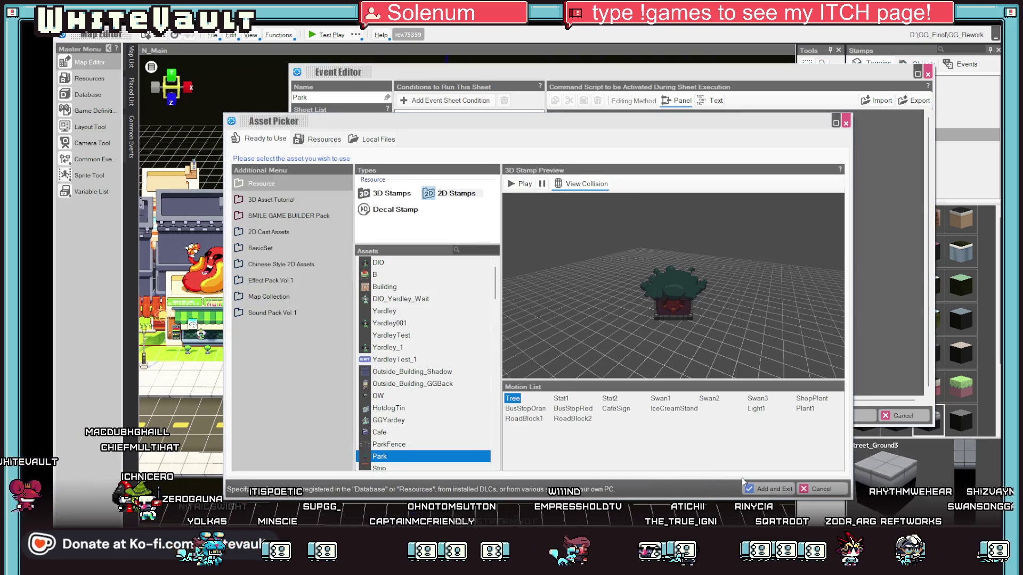
pyautogui.click(761, 489)
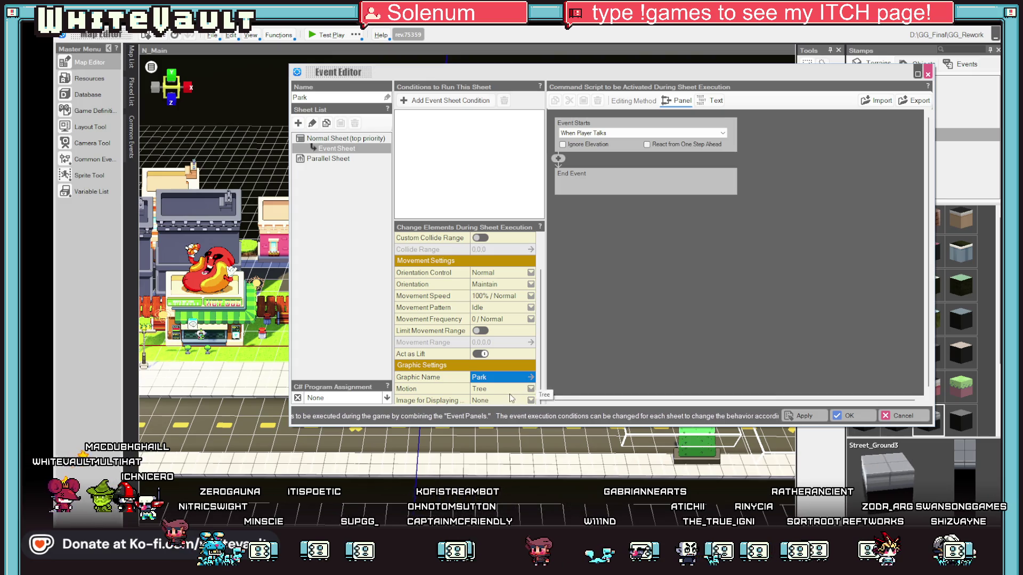
pyautogui.click(850, 416)
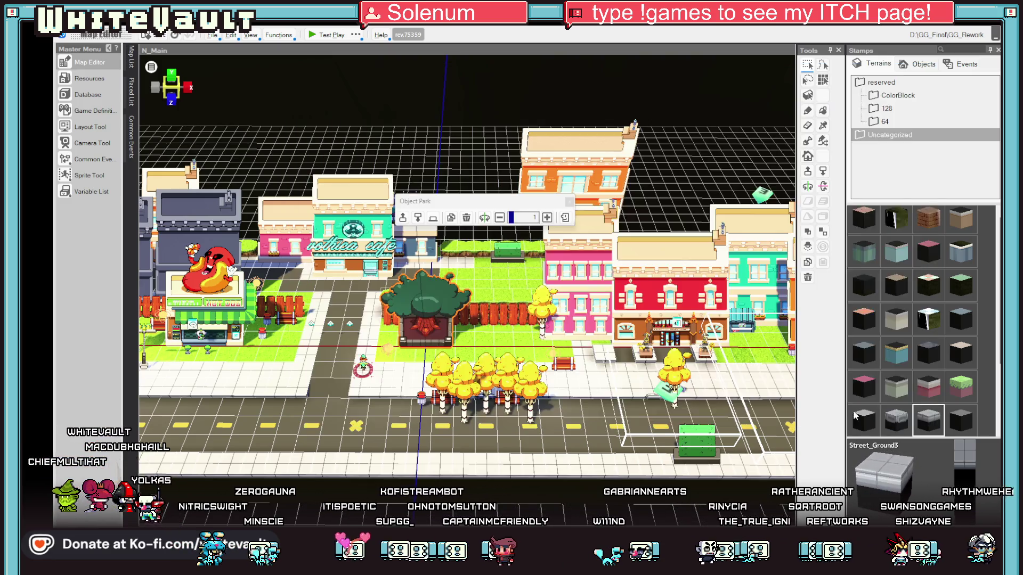
# Filter the image resources by 'tre' and select the Park_Tree image
pyautogui.click(92, 78)
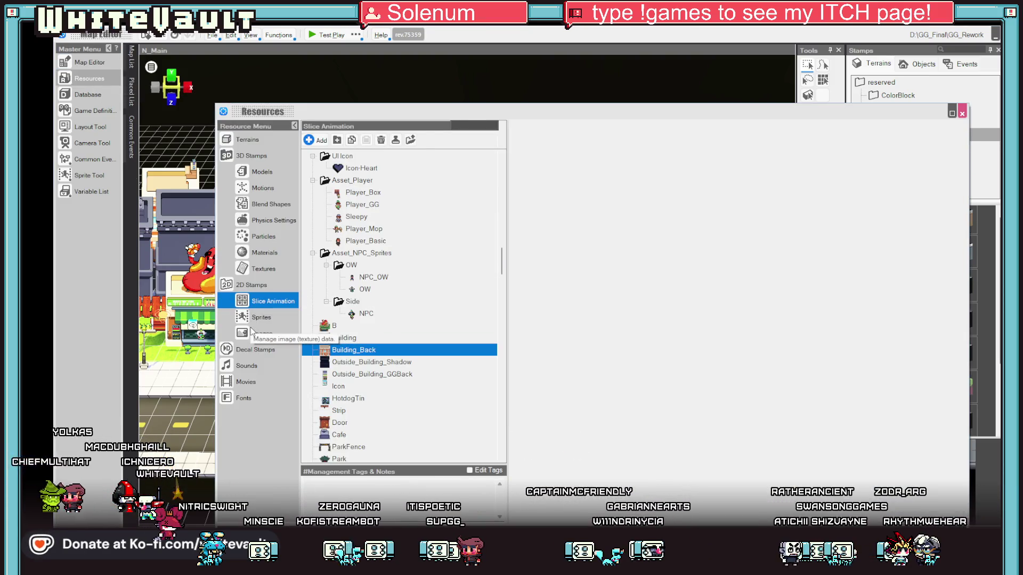
pyautogui.click(252, 332)
pyautogui.click(476, 126)
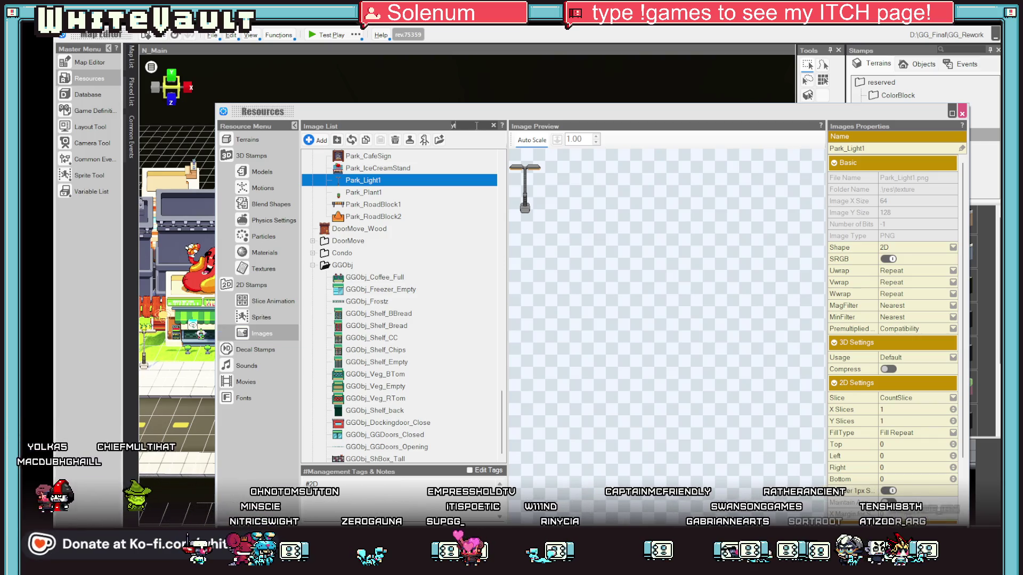
pyautogui.press('BackSpace')
pyautogui.write('tree')
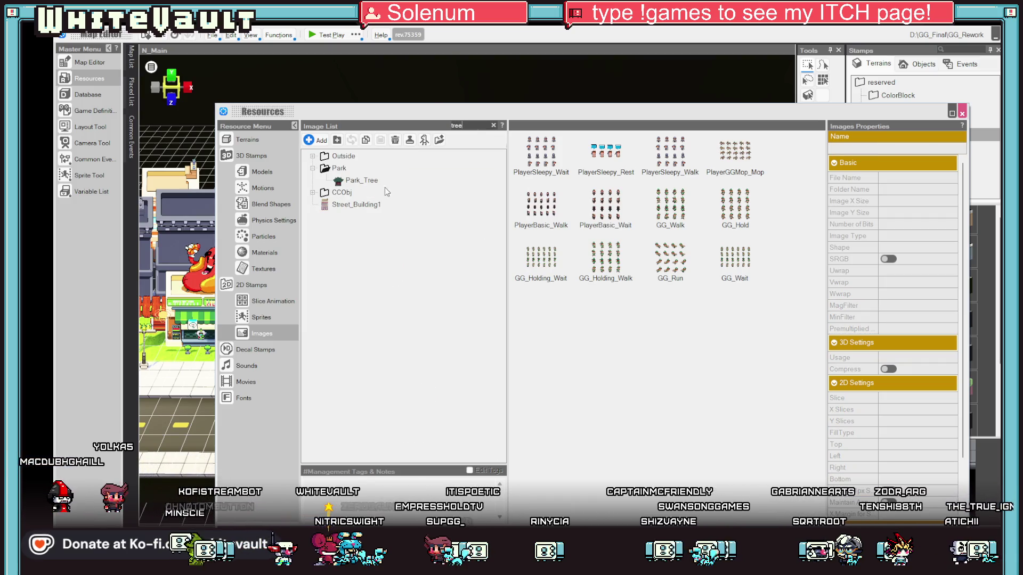
pyautogui.click(373, 180)
# Open Park_Tree's resource folder in Explorer and bring Aseprite to the front
pyautogui.rightClick(373, 181)
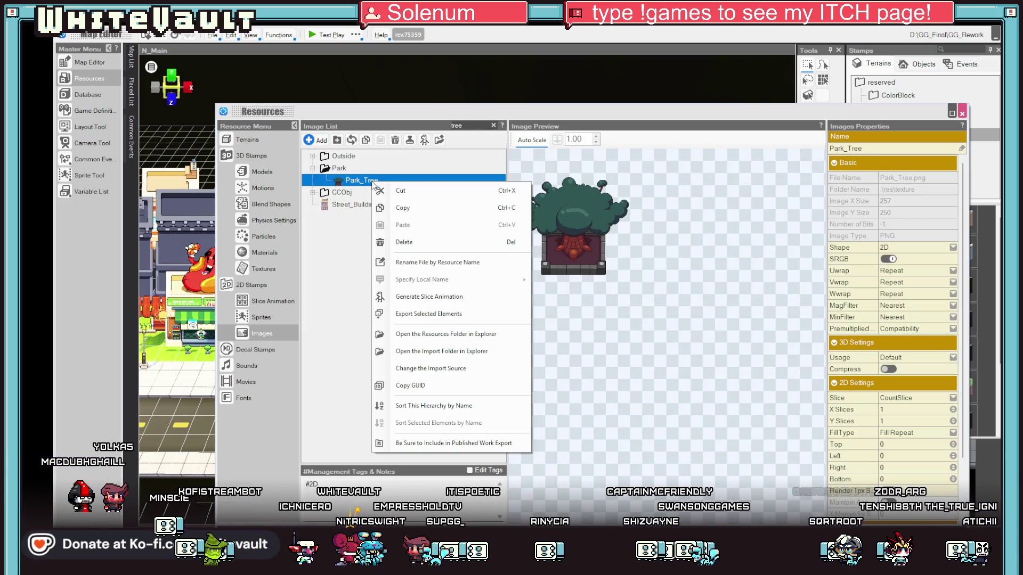
pyautogui.click(446, 336)
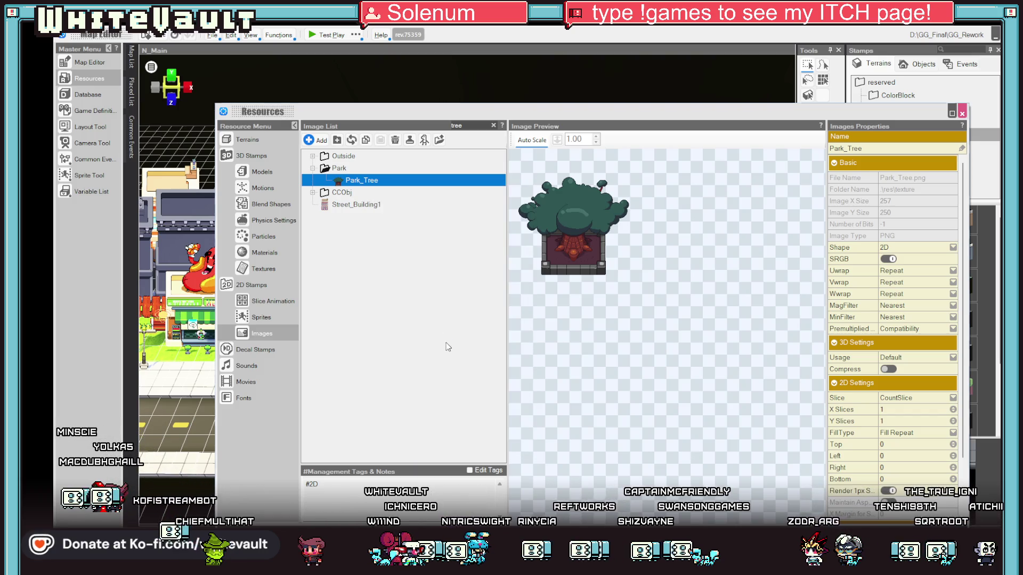
pyautogui.click(538, 498)
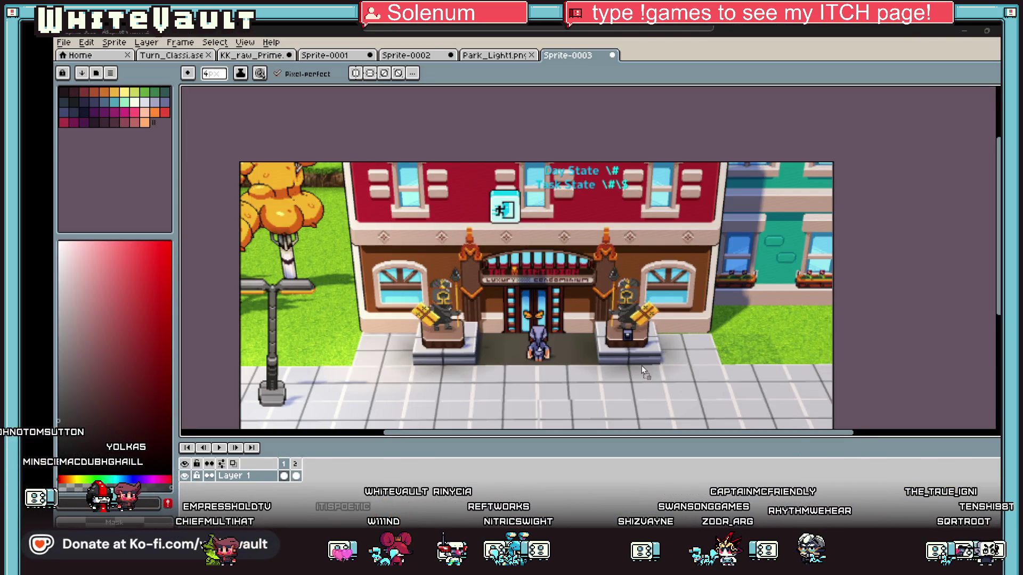
# Open Park_Tree.png in Aseprite and select the whole tree image for copying
pyautogui.moveTo(641, 366); pyautogui.dragTo(589, 337)
pyautogui.scroll(1, 658, 312)
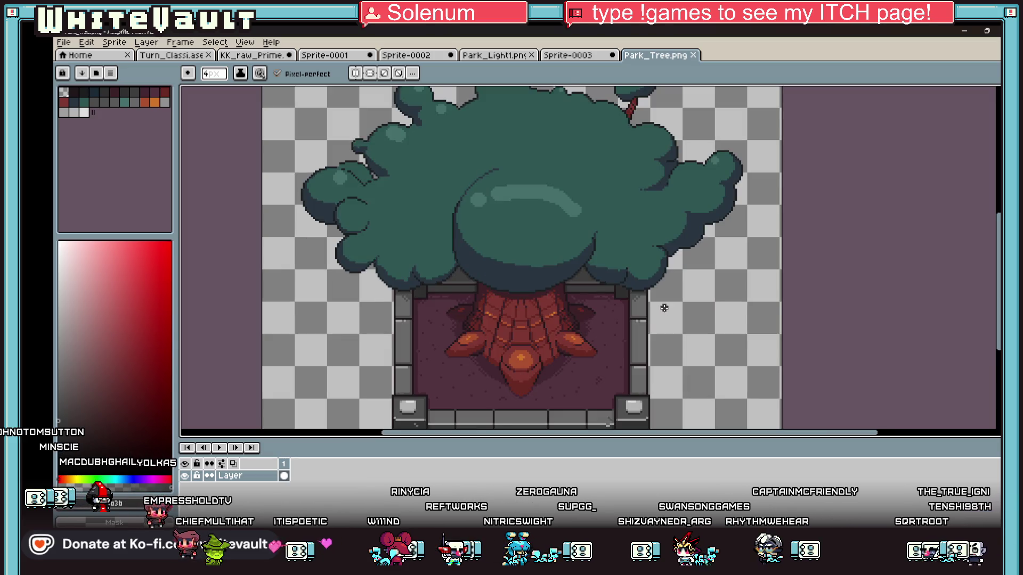
pyautogui.scroll(-1, 664, 308)
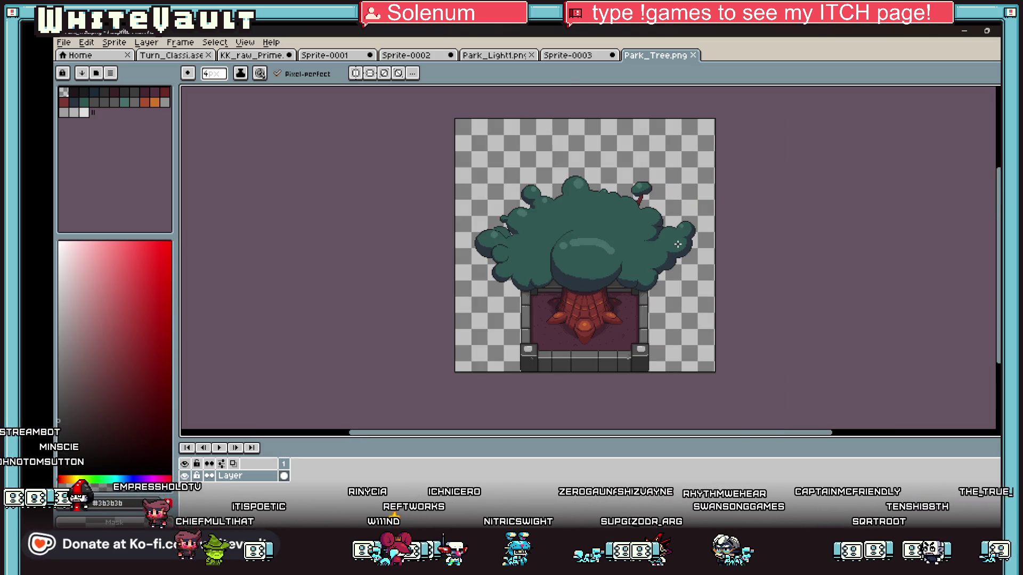
pyautogui.press('m')
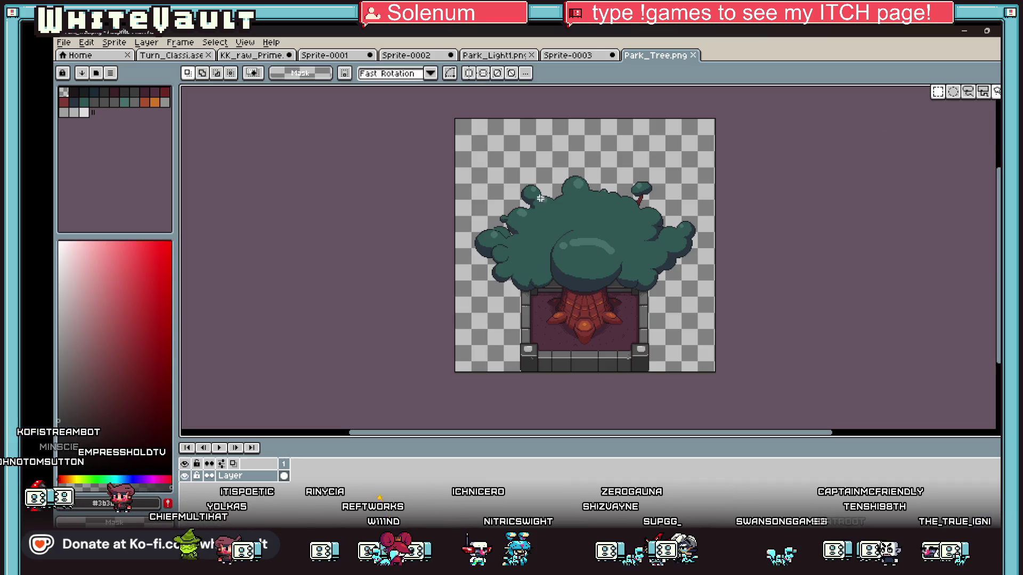
pyautogui.hotkey('ctrl', 'a')
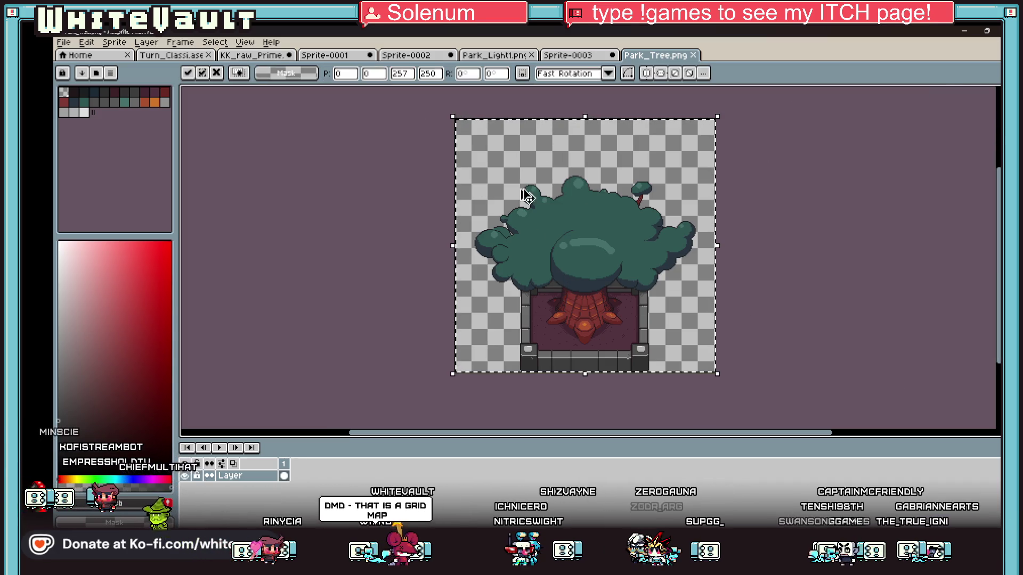
# Create a new 257×250 sprite and paste the tree into it
pyautogui.click(583, 56)
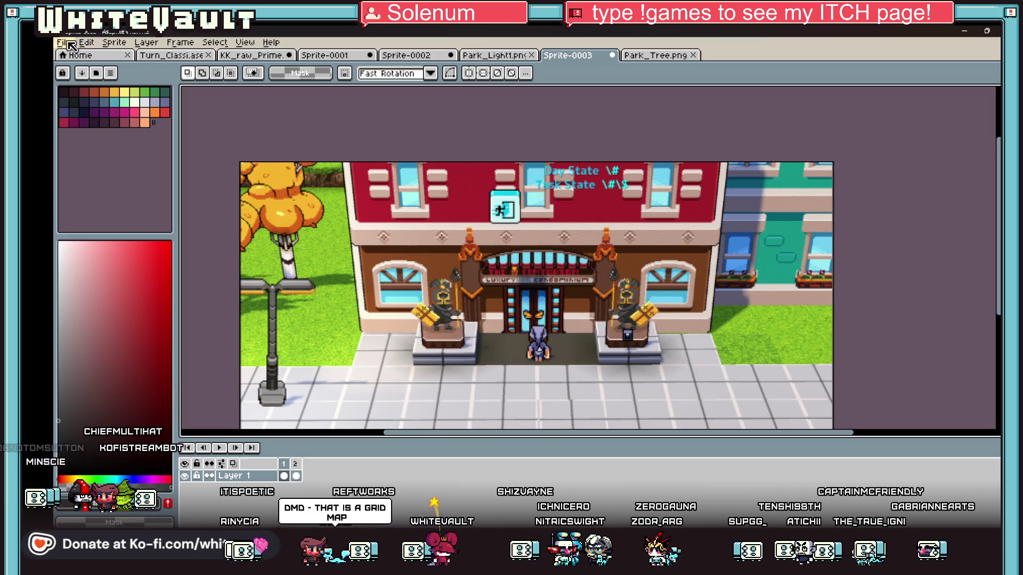
pyautogui.click(86, 42)
pyautogui.click(80, 57)
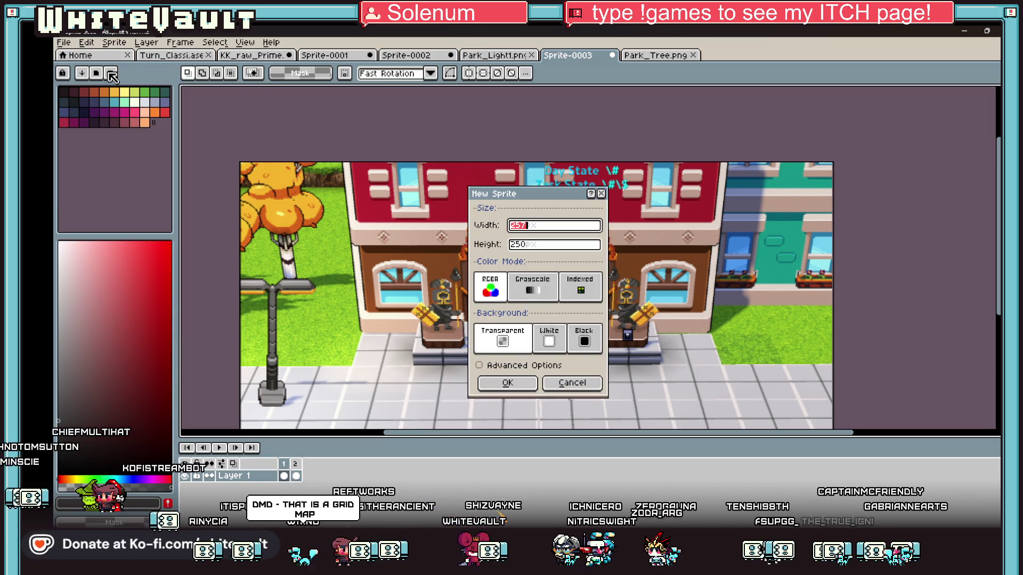
pyautogui.click(507, 383)
pyautogui.hotkey('ctrl', 'v')
pyautogui.click(752, 314)
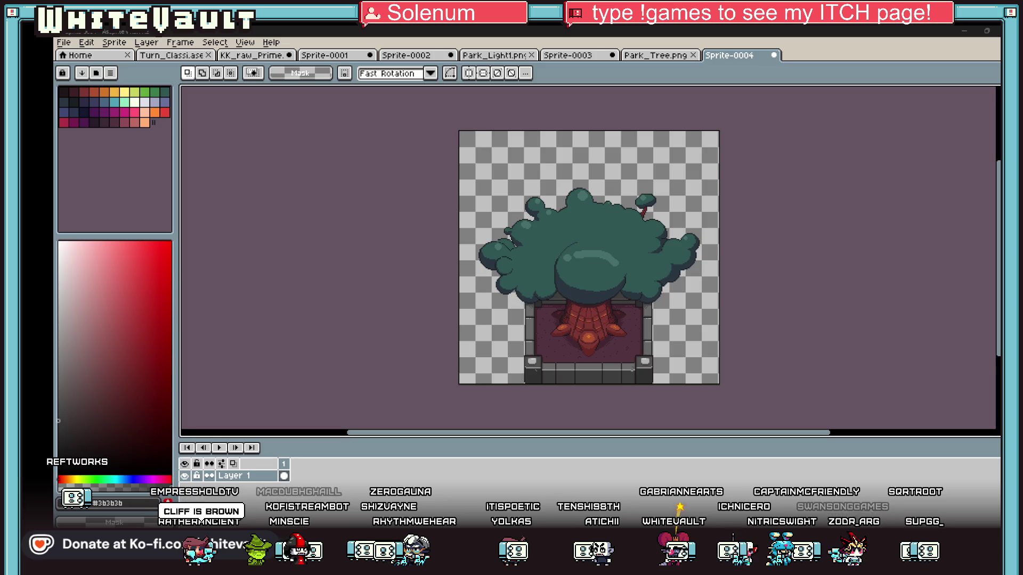
pyautogui.click(64, 42)
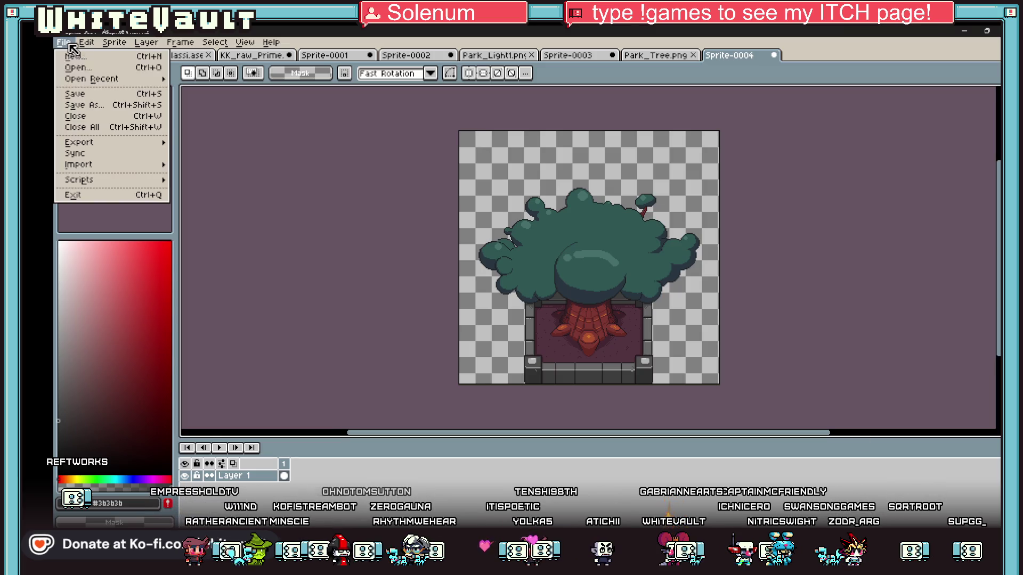
pyautogui.click(75, 55)
pyautogui.click(510, 384)
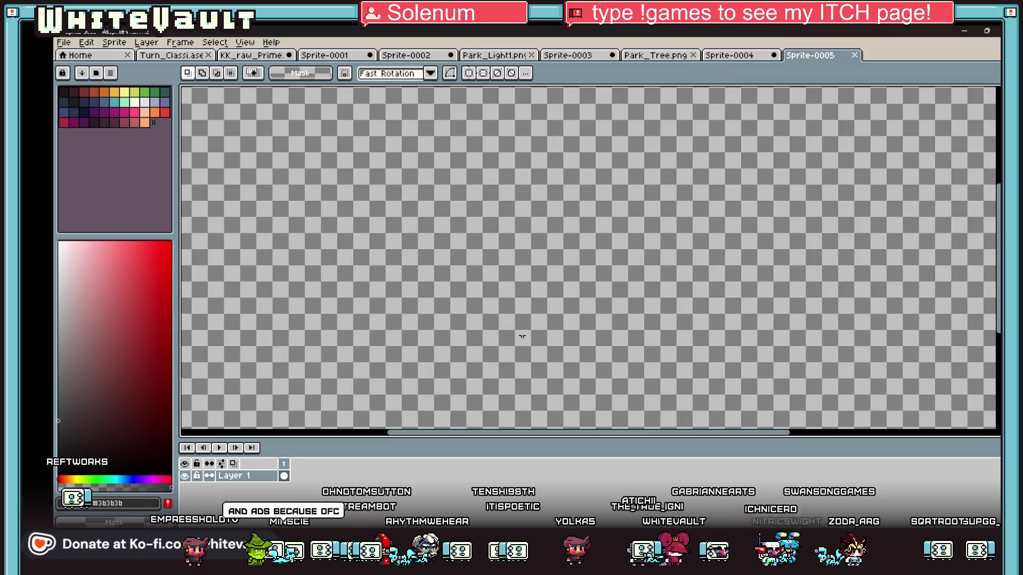
pyautogui.hotkey('ctrl', 'v')
pyautogui.press('Return')
pyautogui.scroll(2, 497, 278)
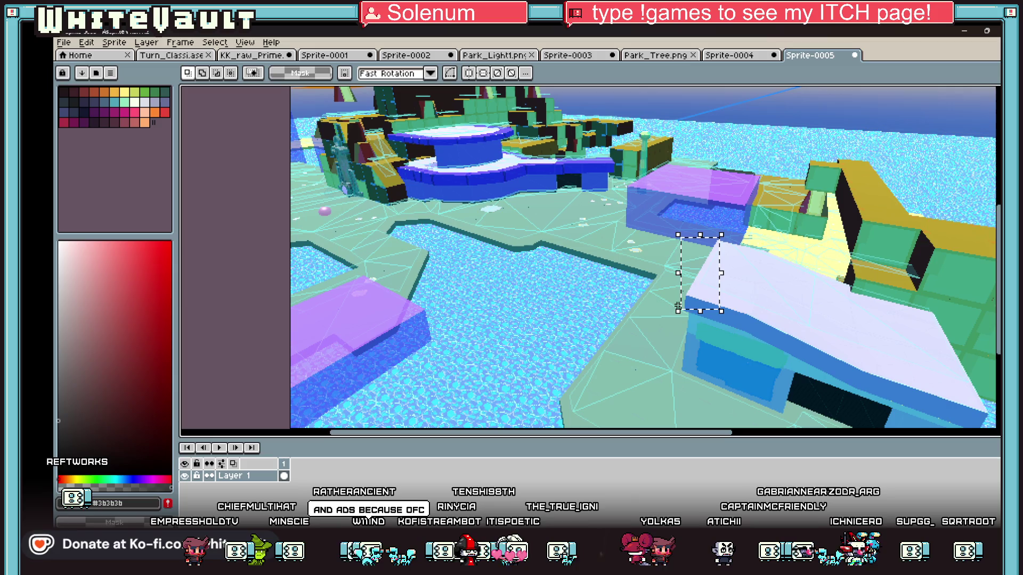
pyautogui.click(165, 112)
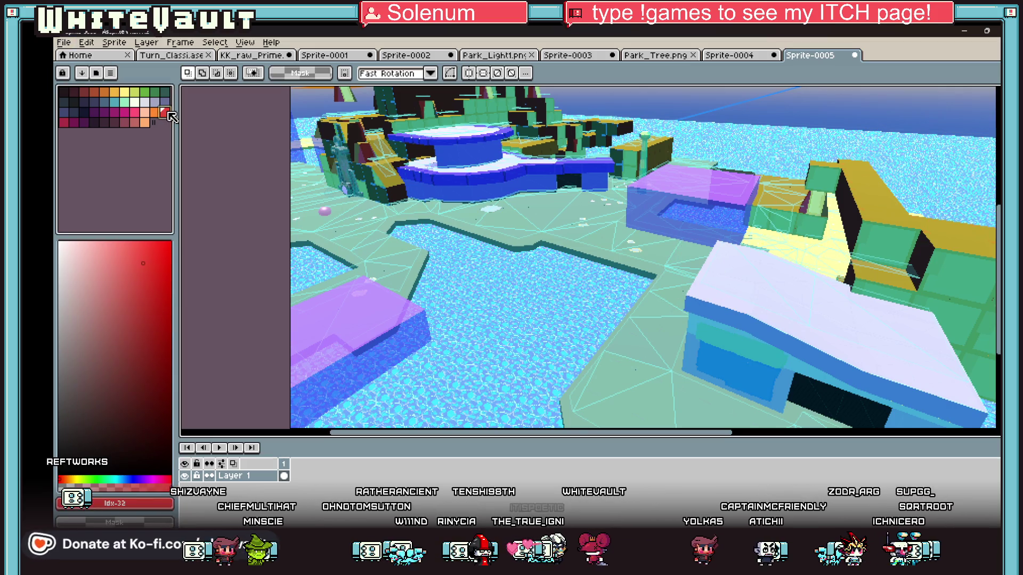
pyautogui.press('b')
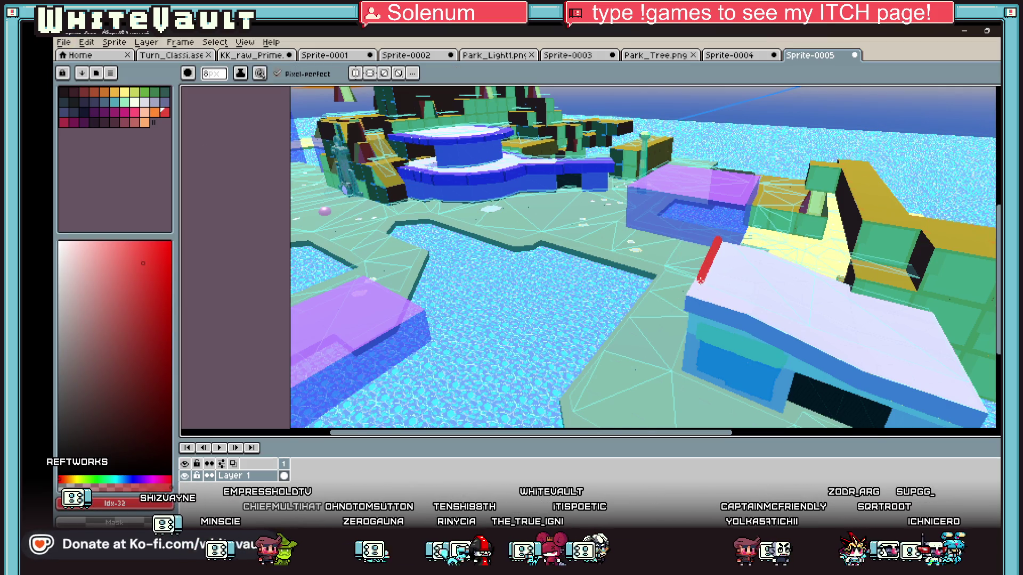
pyautogui.moveTo(700, 281); pyautogui.dragTo(605, 384)
pyautogui.press('v')
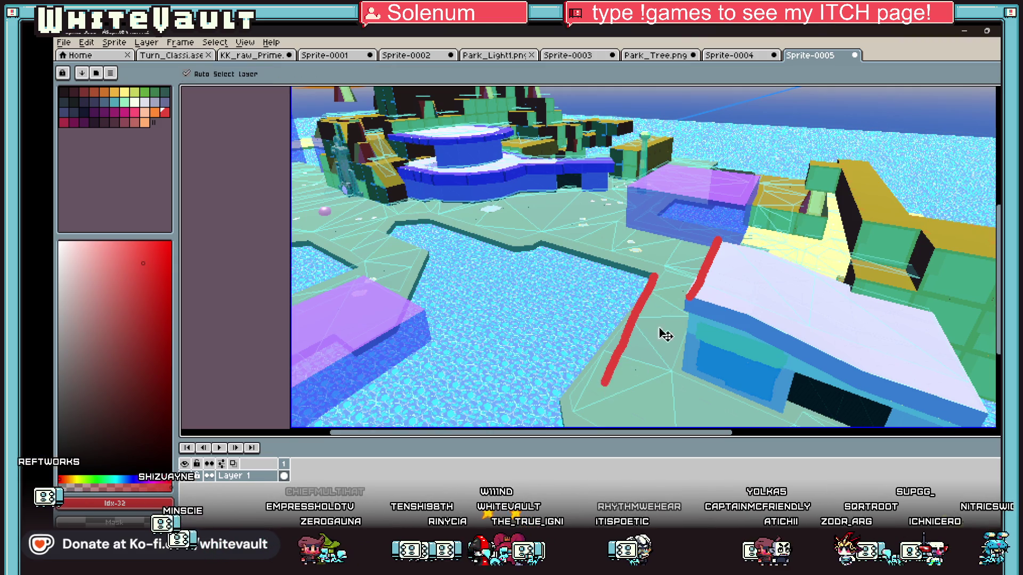
pyautogui.hotkey('ctrl', 'z')
pyautogui.press('b')
pyautogui.moveTo(655, 276); pyautogui.dragTo(586, 379)
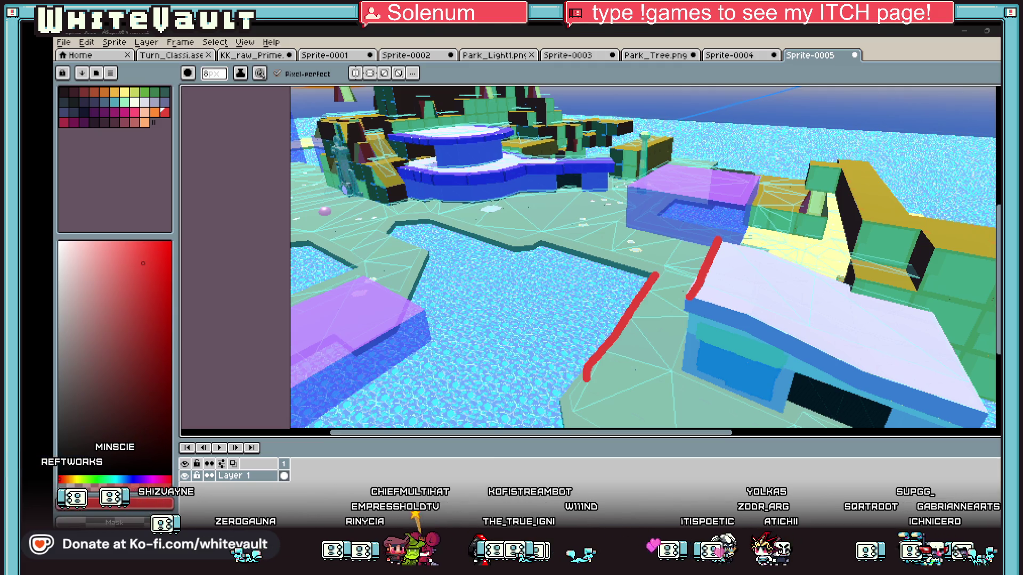
pyautogui.scroll(-2, 741, 226)
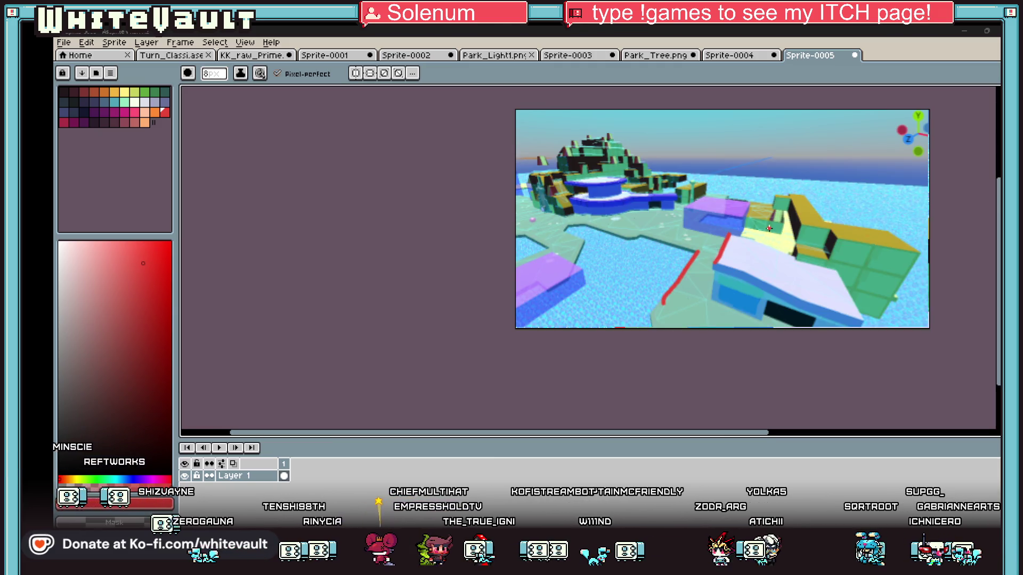
pyautogui.hotkey('ctrl', 'z')
pyautogui.hotkey('ctrl', 'z')
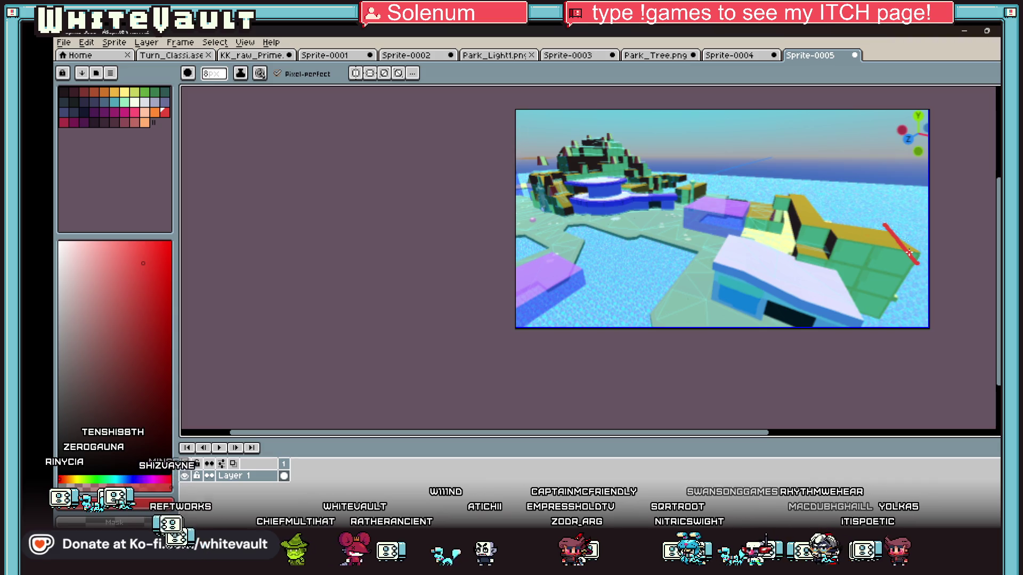
pyautogui.hotkey('ctrl', 'z')
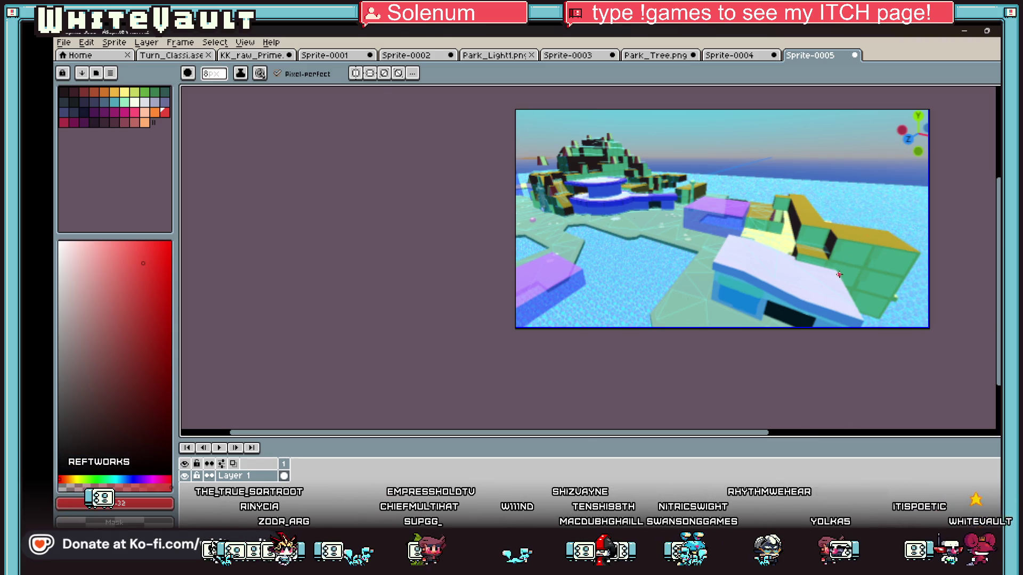
pyautogui.scroll(3, 900, 240)
pyautogui.moveTo(839, 187); pyautogui.dragTo(969, 319)
pyautogui.scroll(-4, 946, 317)
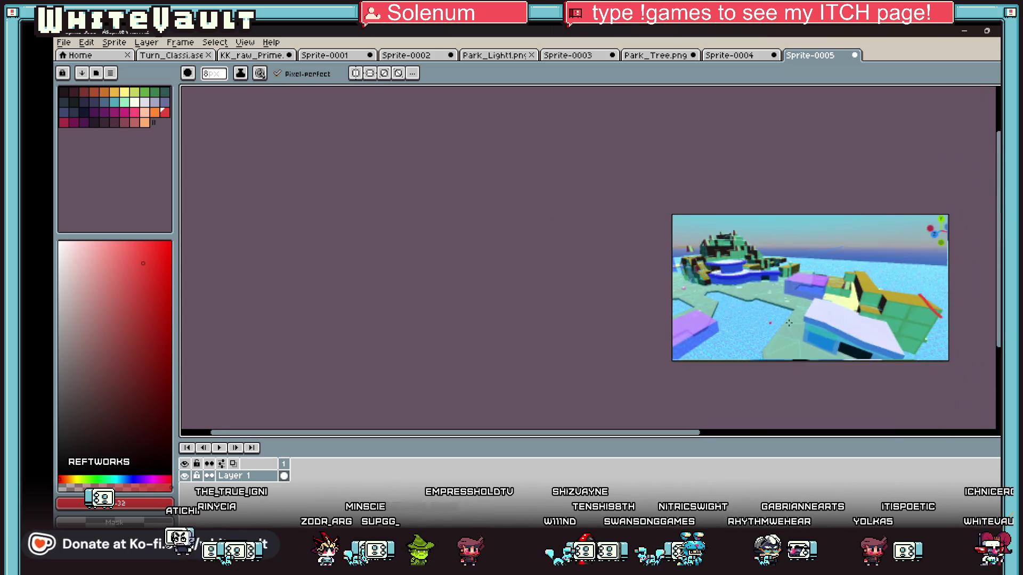
pyautogui.scroll(1, 818, 314)
pyautogui.press('v')
pyautogui.hotkey('ctrl', 'z')
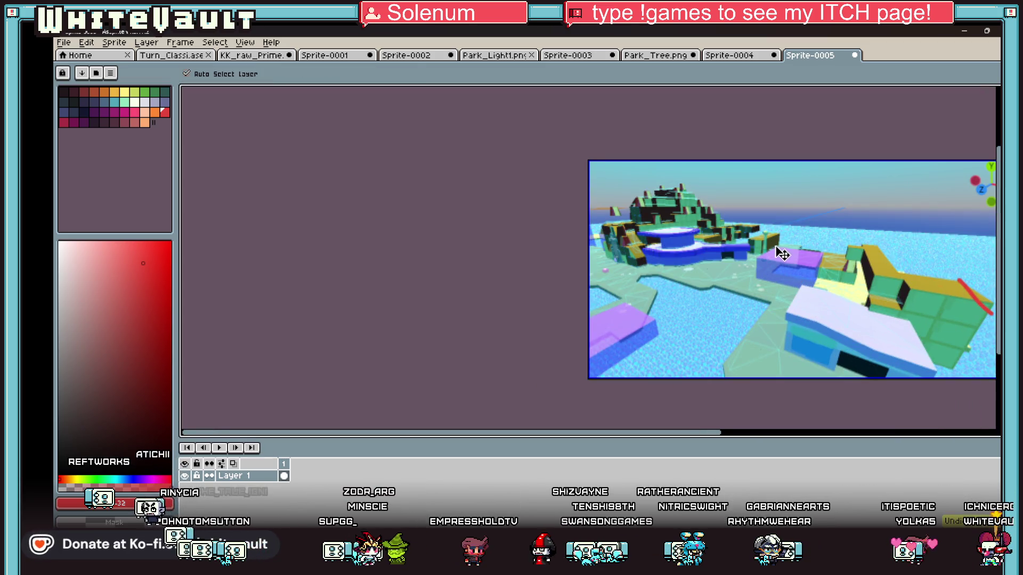
pyautogui.hotkey('ctrl', 'z')
pyautogui.press('b')
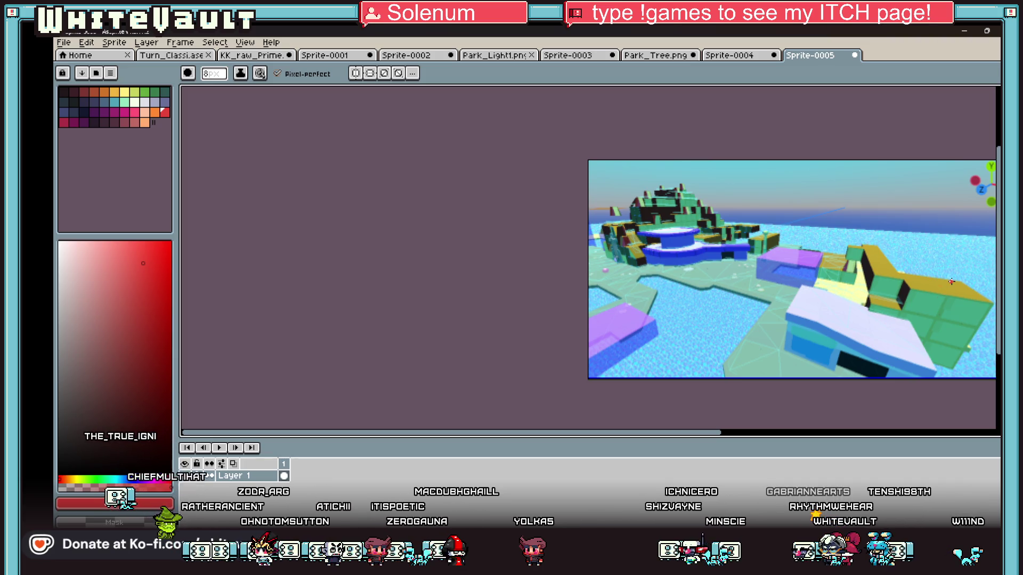
pyautogui.scroll(1, 950, 282)
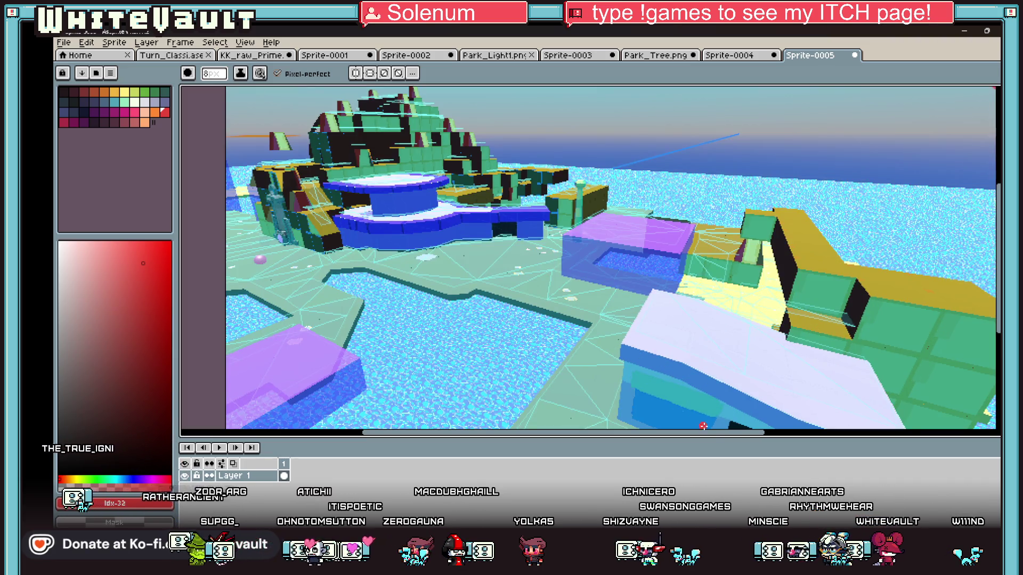
pyautogui.scroll(-2, 714, 432)
pyautogui.scroll(-1, 664, 345)
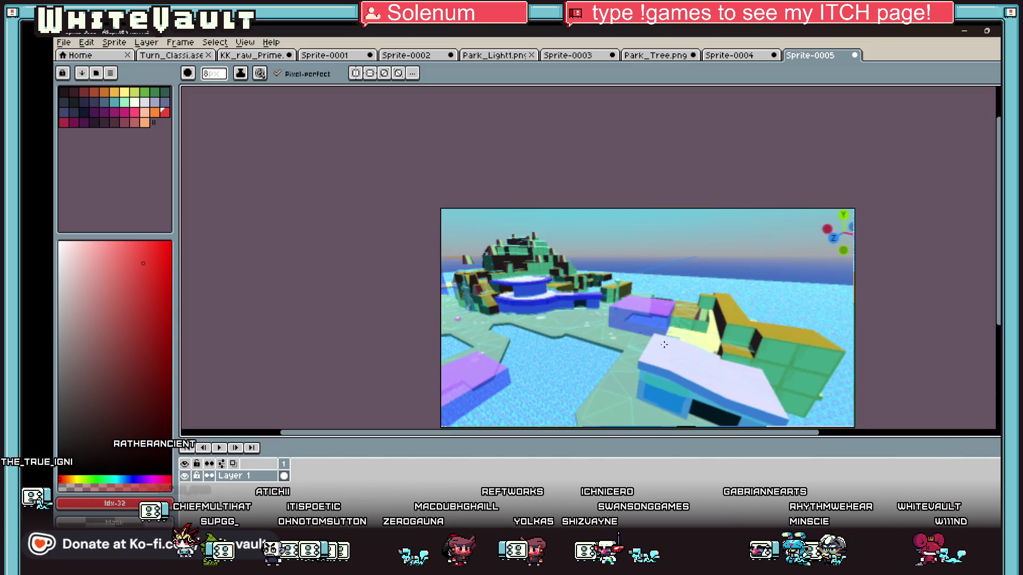
pyautogui.moveTo(591, 261); pyautogui.dragTo(596, 315)
pyautogui.scroll(1, 698, 352)
pyautogui.hotkey('ctrl', 'z')
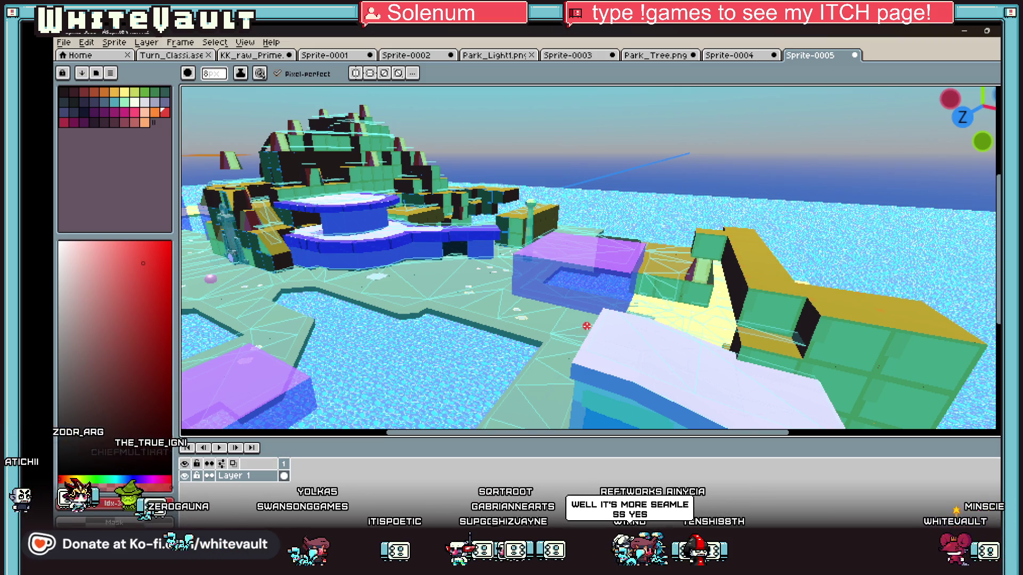
pyautogui.hscroll(2, 715, 303)
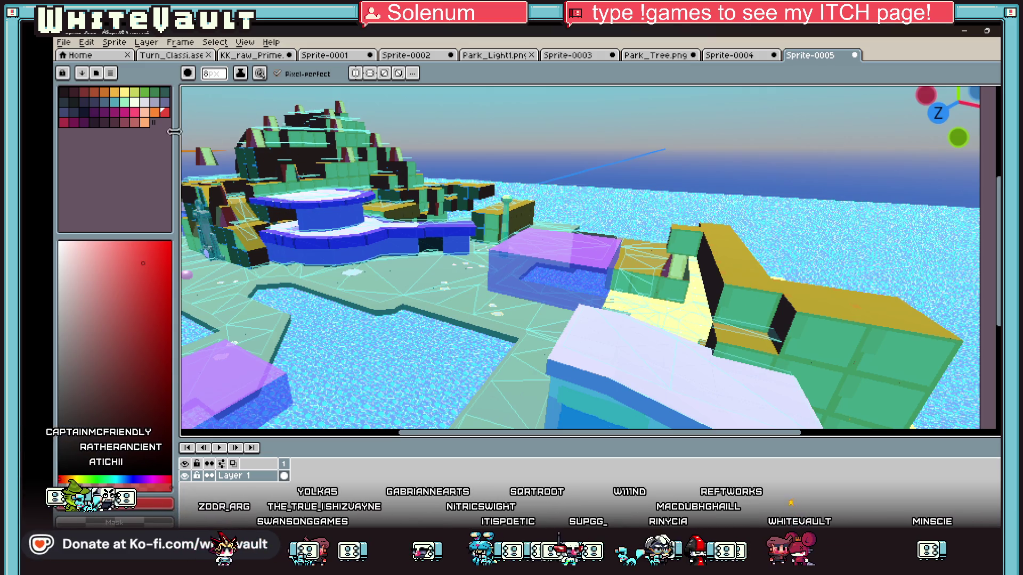
pyautogui.keyDown('alt'); pyautogui.click(738, 300); pyautogui.keyUp('alt')
pyautogui.scroll(1, 692, 291)
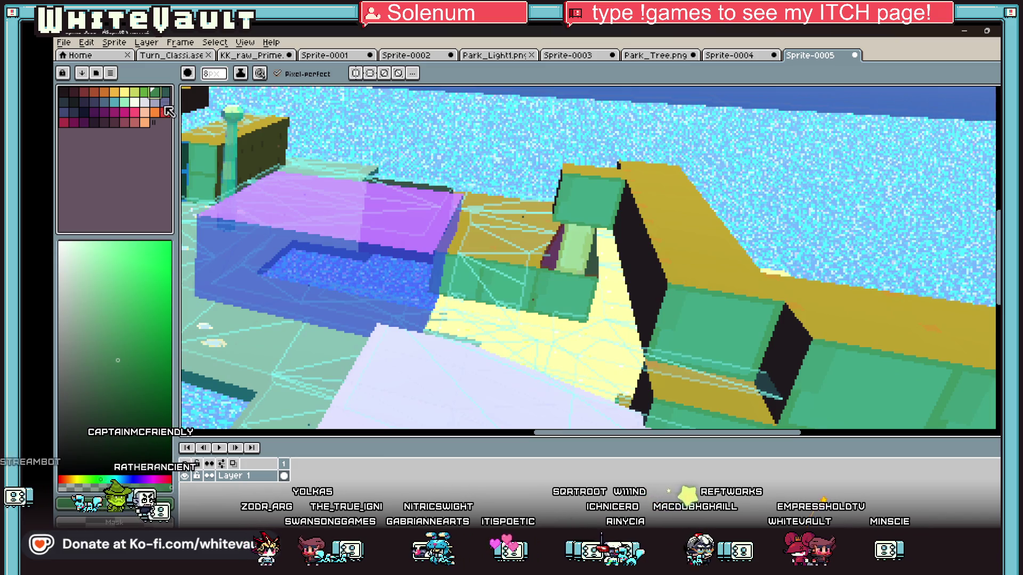
# Paint orange curved strokes over the green block, its ramp and the blue structure's top
pyautogui.click(105, 92)
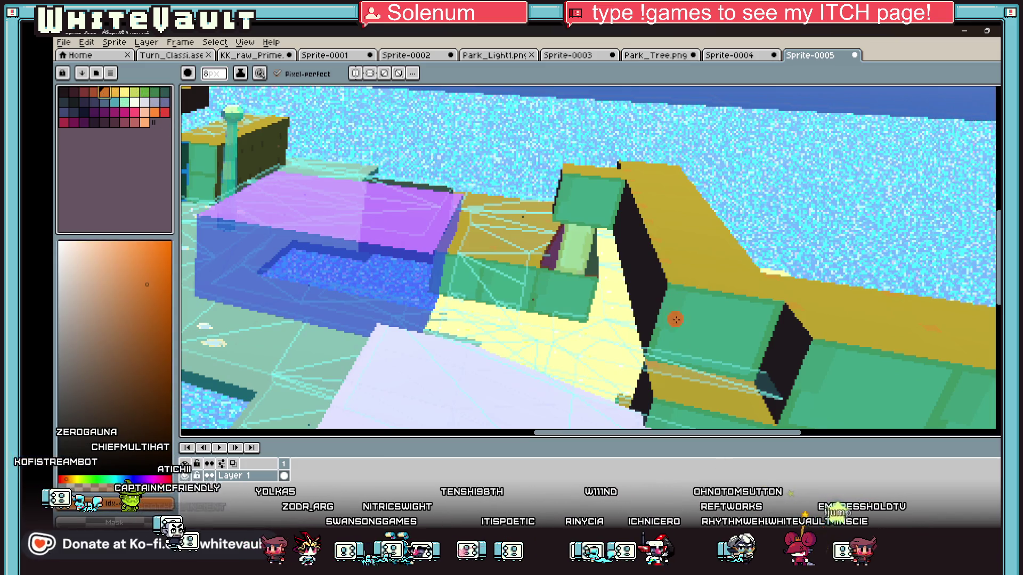
pyautogui.moveTo(667, 291)
pyautogui.mouseDown()
pyautogui.moveTo(719, 298)
pyautogui.moveTo(793, 358)
pyautogui.mouseUp()
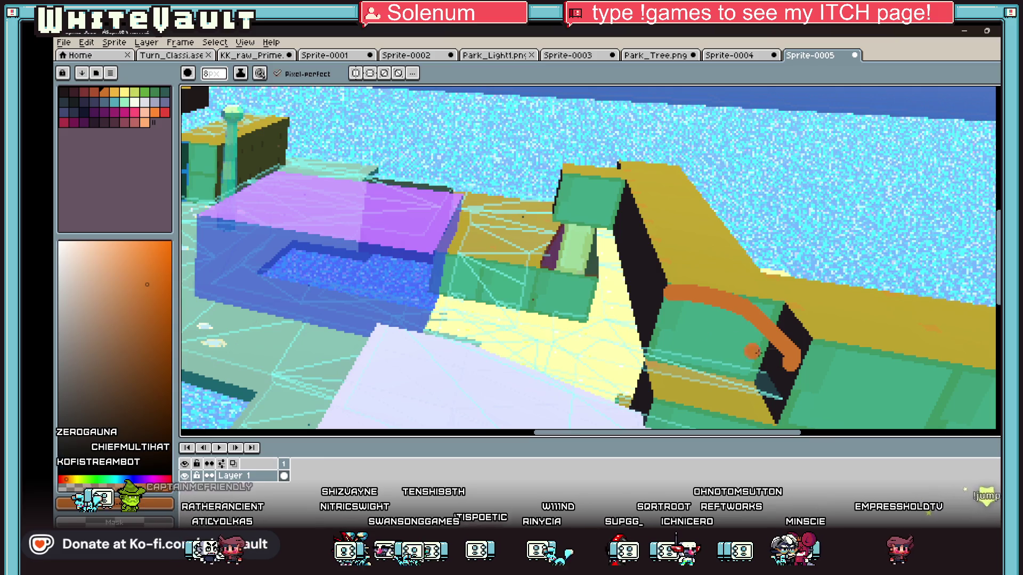
pyautogui.scroll(-3, 751, 351)
pyautogui.scroll(4, 687, 317)
pyautogui.scroll(-1, 662, 295)
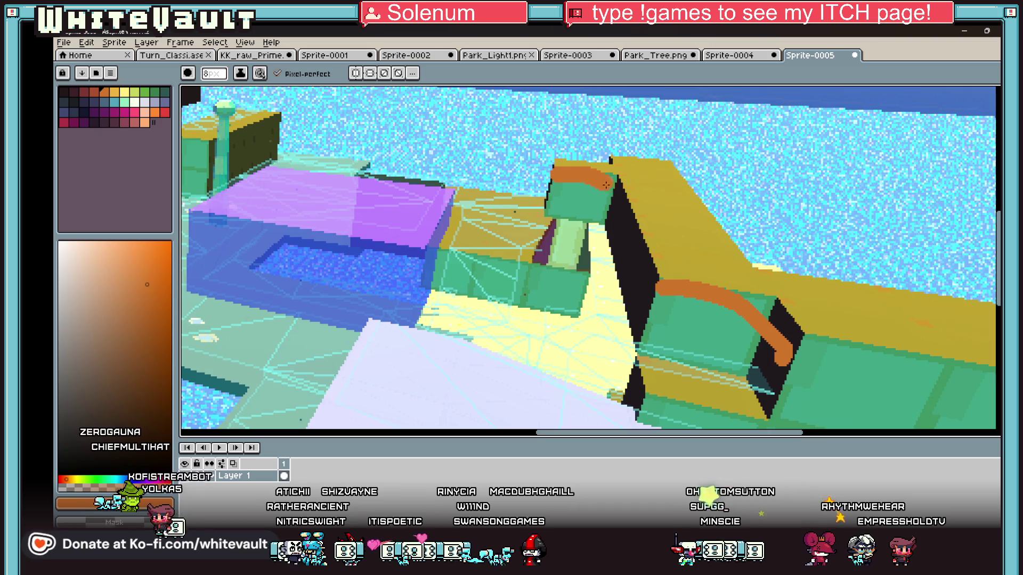
pyautogui.scroll(-3, 740, 295)
pyautogui.scroll(2, 740, 295)
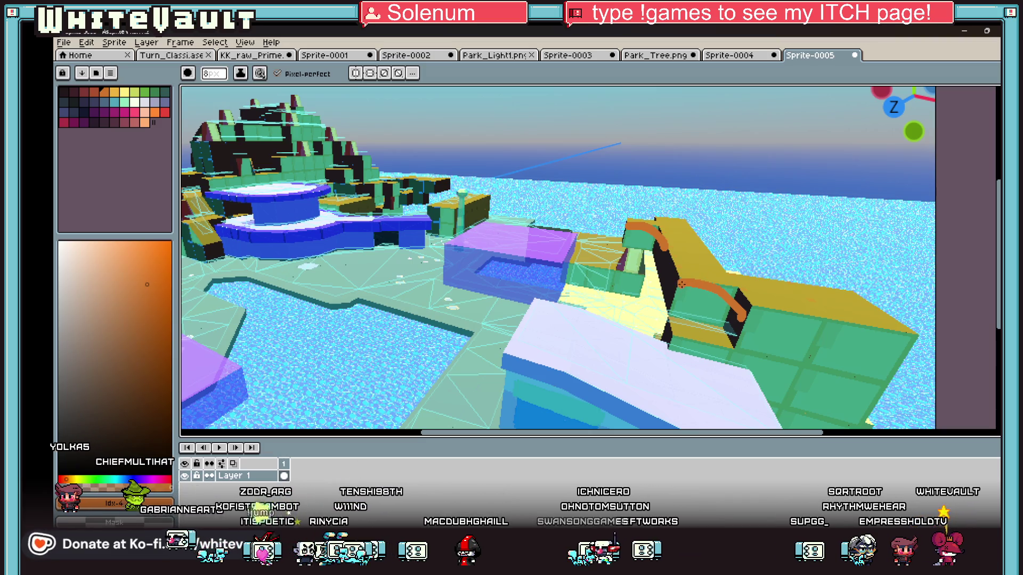
pyautogui.moveTo(642, 222); pyautogui.dragTo(677, 263)
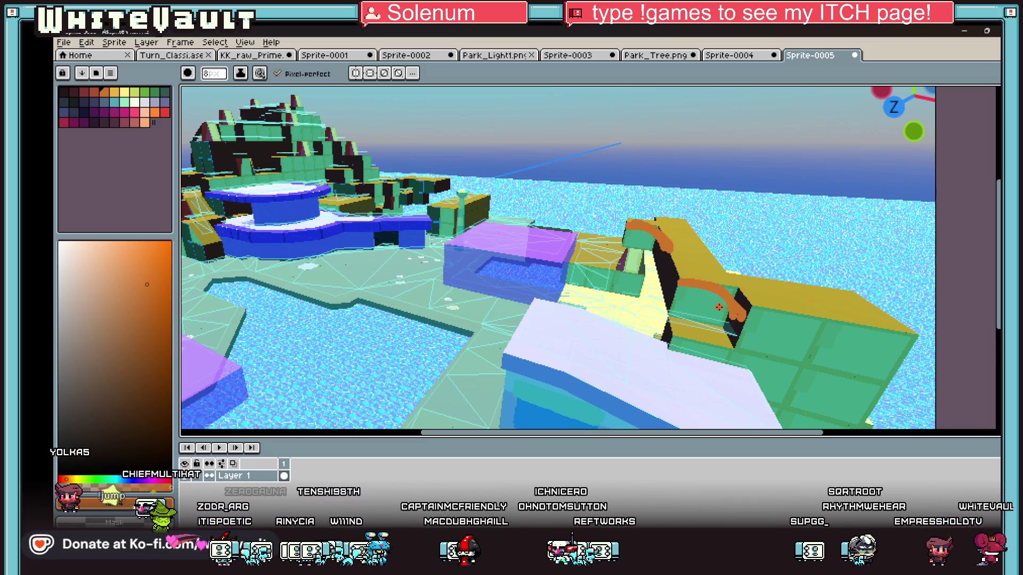
pyautogui.moveTo(319, 206)
pyautogui.mouseDown()
pyautogui.moveTo(308, 195)
pyautogui.moveTo(273, 201)
pyautogui.mouseUp()
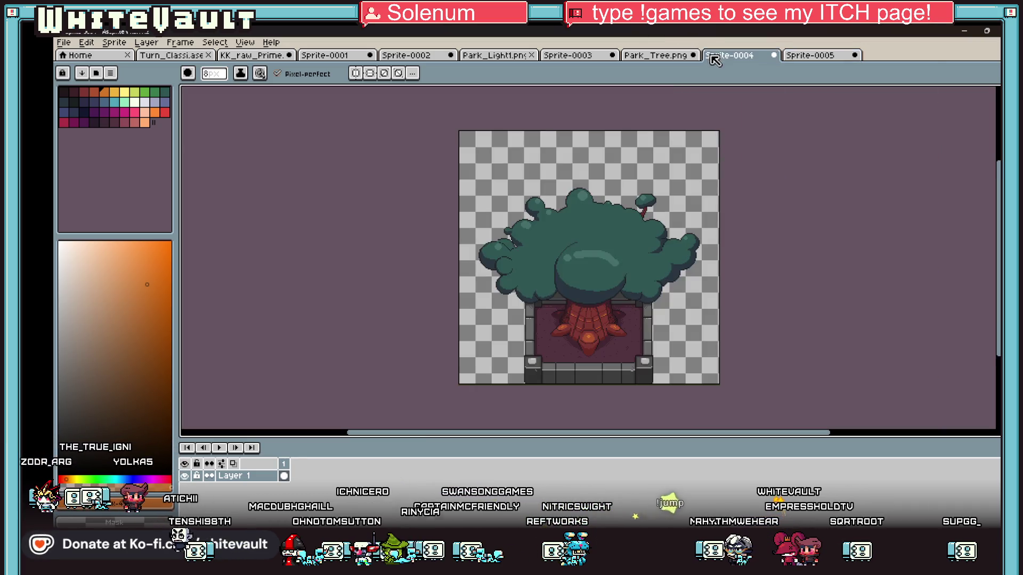
# In Sprite-0004, select the tree canopy and lift it up above the trunk
pyautogui.click(714, 56)
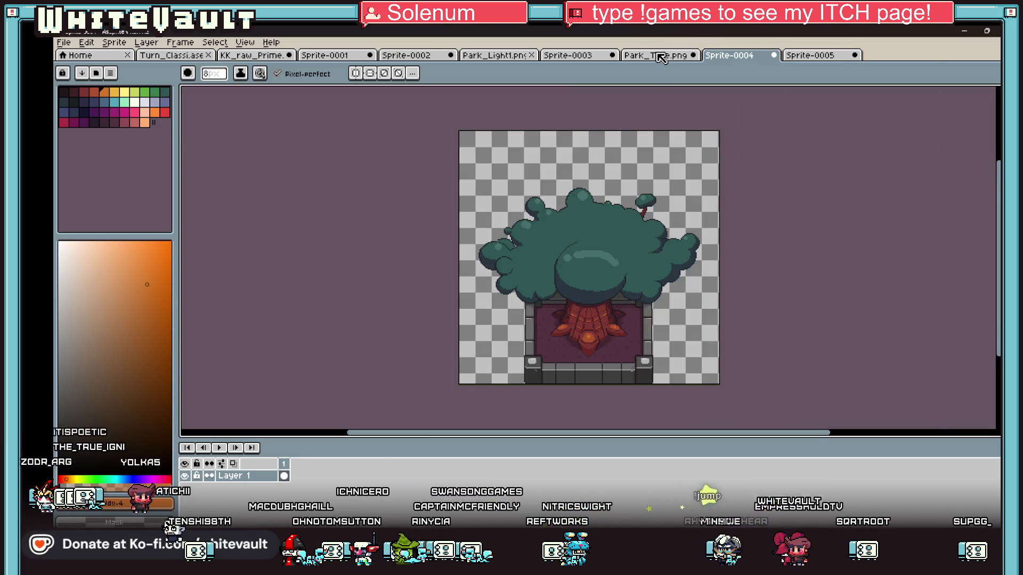
pyautogui.scroll(3, 644, 361)
pyautogui.scroll(-2, 644, 361)
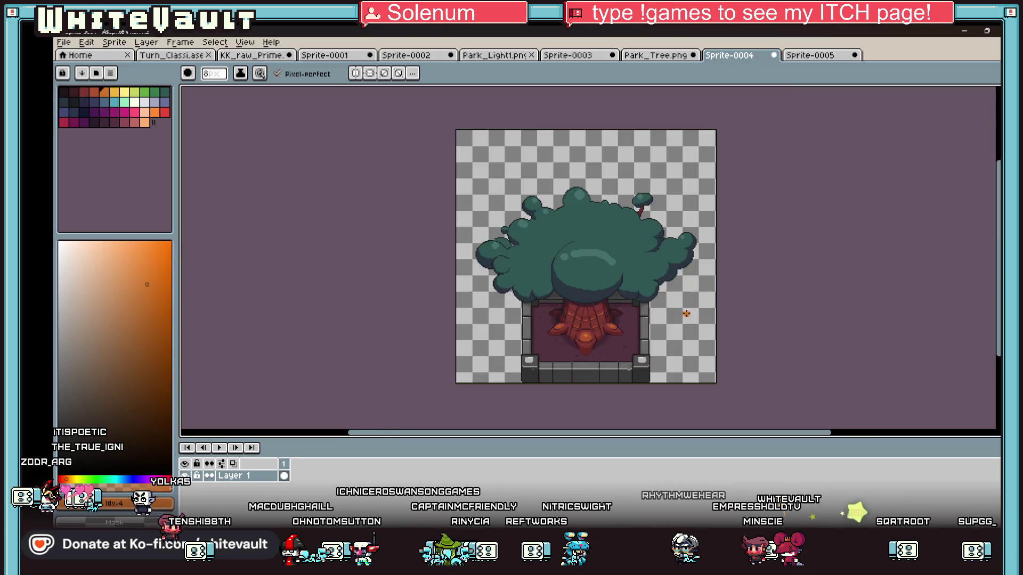
pyautogui.press('m')
pyautogui.hotkey('shift', 'q')
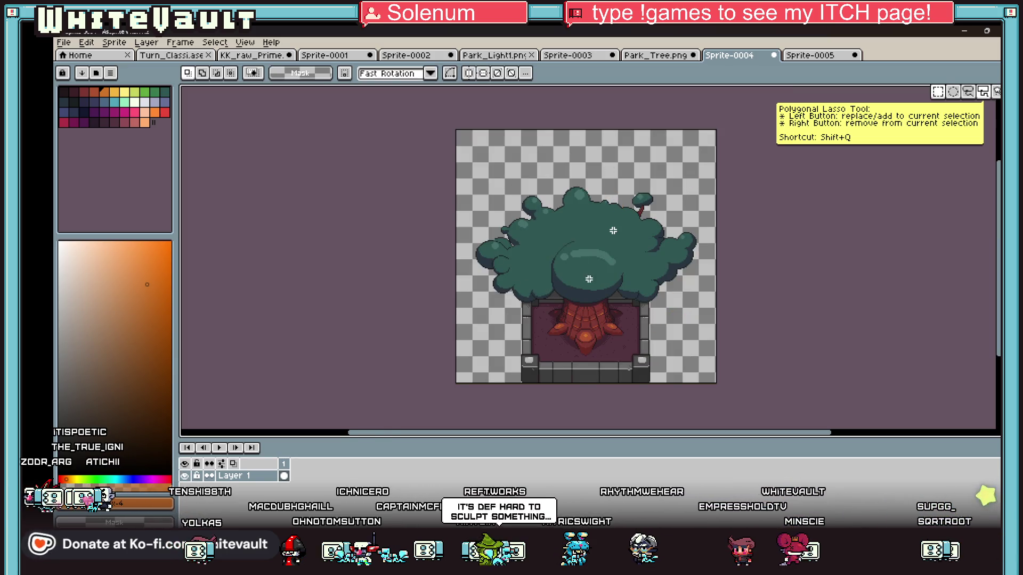
pyautogui.scroll(2, 600, 328)
pyautogui.scroll(-2, 594, 318)
pyautogui.moveTo(449, 155)
pyautogui.mouseDown()
pyautogui.moveTo(582, 220)
pyautogui.moveTo(714, 334)
pyautogui.mouseUp()
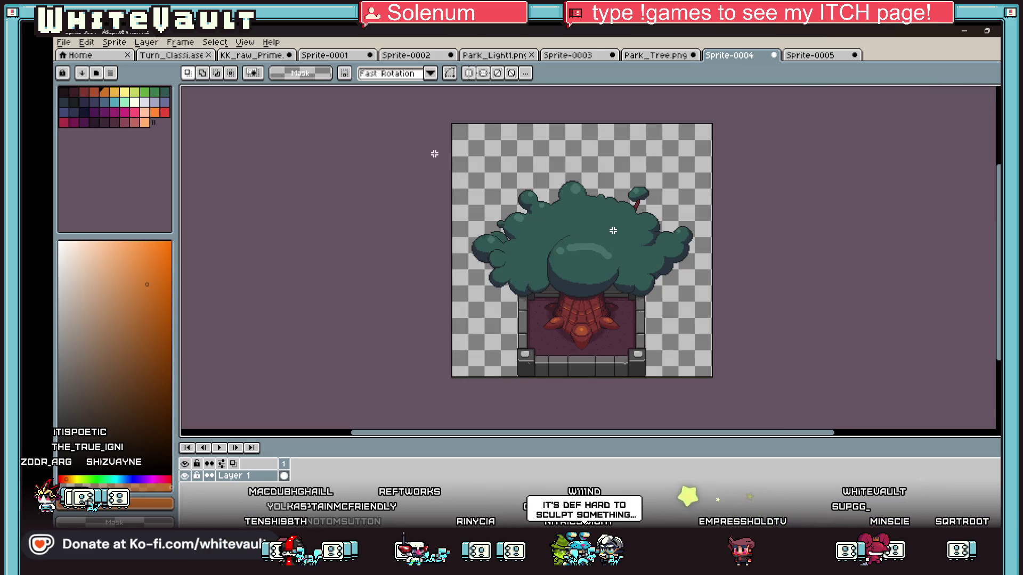
pyautogui.moveTo(434, 153); pyautogui.dragTo(728, 305)
pyautogui.scroll(2, 728, 305)
pyautogui.moveTo(623, 293); pyautogui.dragTo(623, 271)
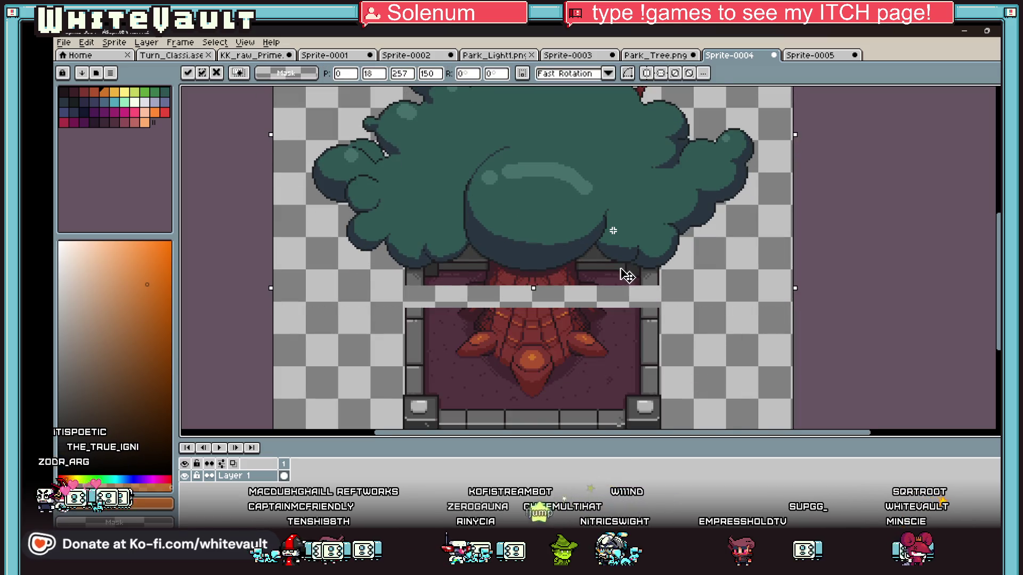
# Erase the grey pillar, purple ground, dark band, outline, maroon and corner-block colours to transparency
pyautogui.press('i')
pyautogui.scroll(2, 663, 323)
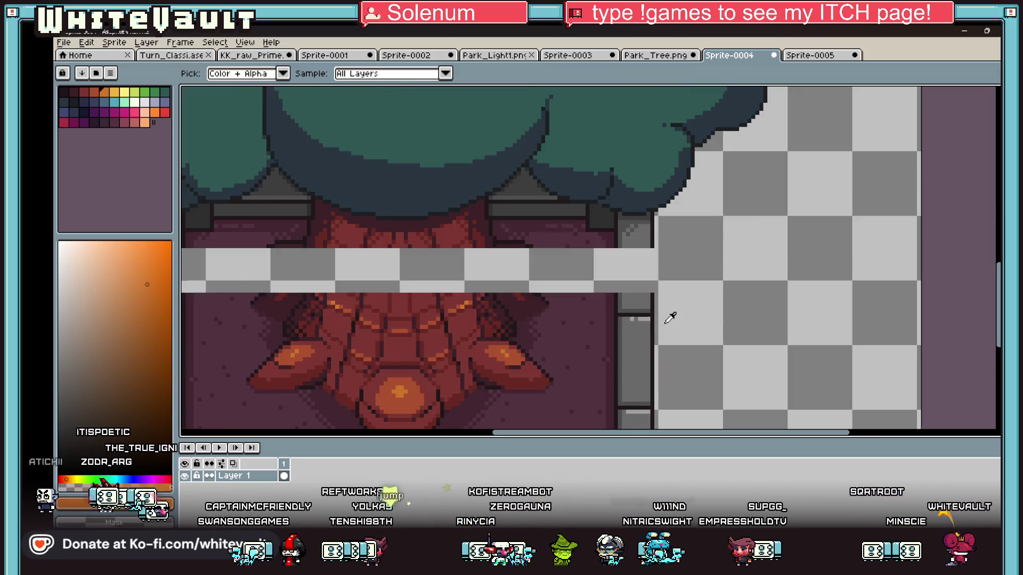
pyautogui.click(663, 317)
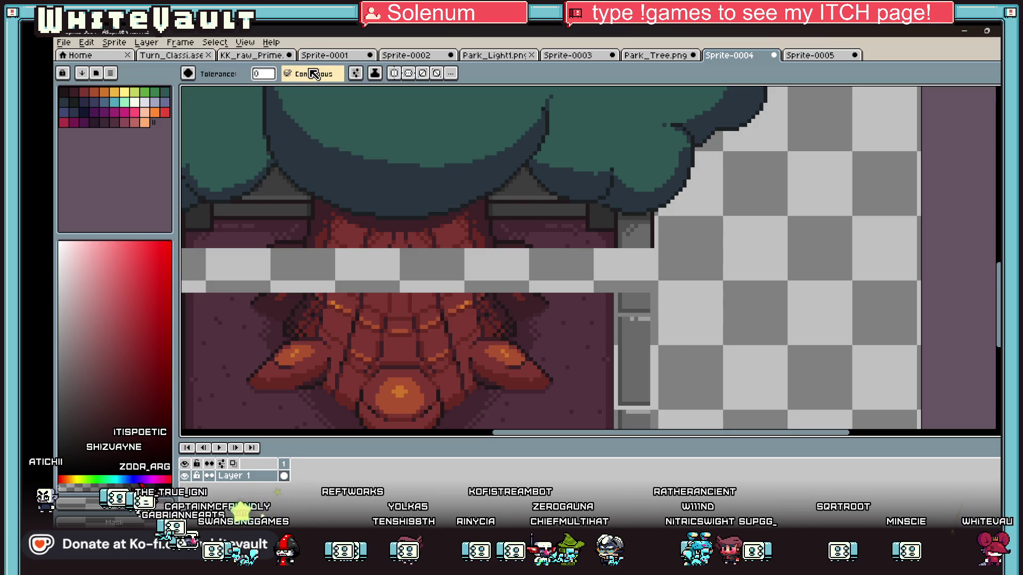
pyautogui.press('w')
pyautogui.click(652, 230)
pyautogui.press('Delete')
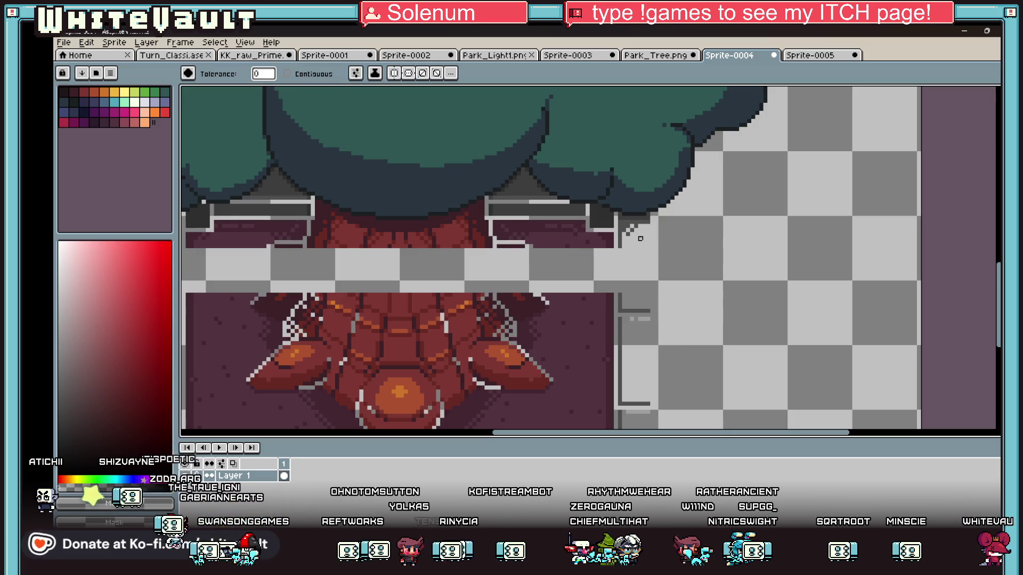
pyautogui.click(591, 235)
pyautogui.press('Delete')
pyautogui.click(571, 210)
pyautogui.press('Delete')
pyautogui.click(523, 198)
pyautogui.press('Delete')
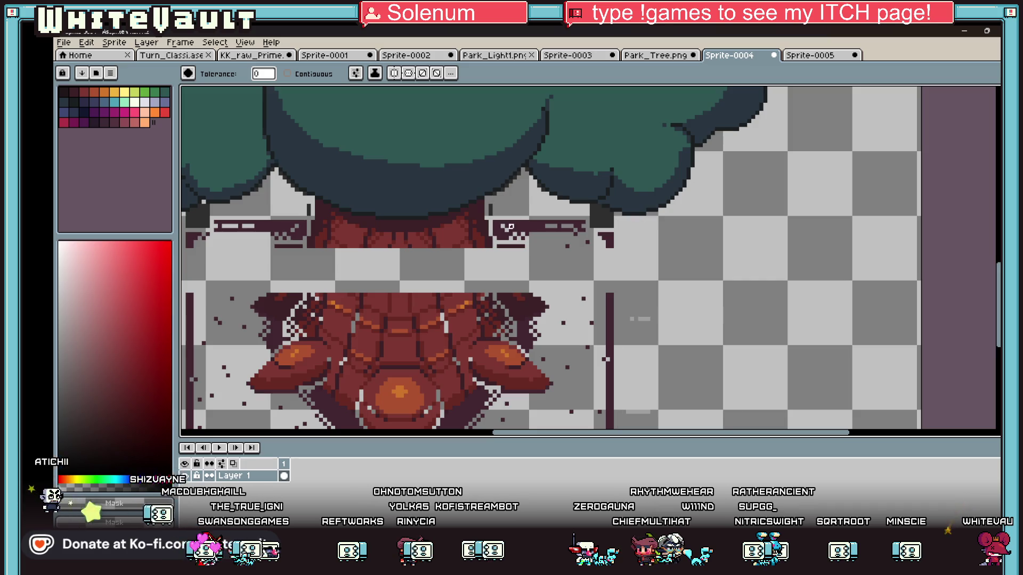
pyautogui.click(519, 222)
pyautogui.press('Delete')
pyautogui.click(603, 215)
pyautogui.press('Delete')
pyautogui.click(518, 247)
pyautogui.press('Delete')
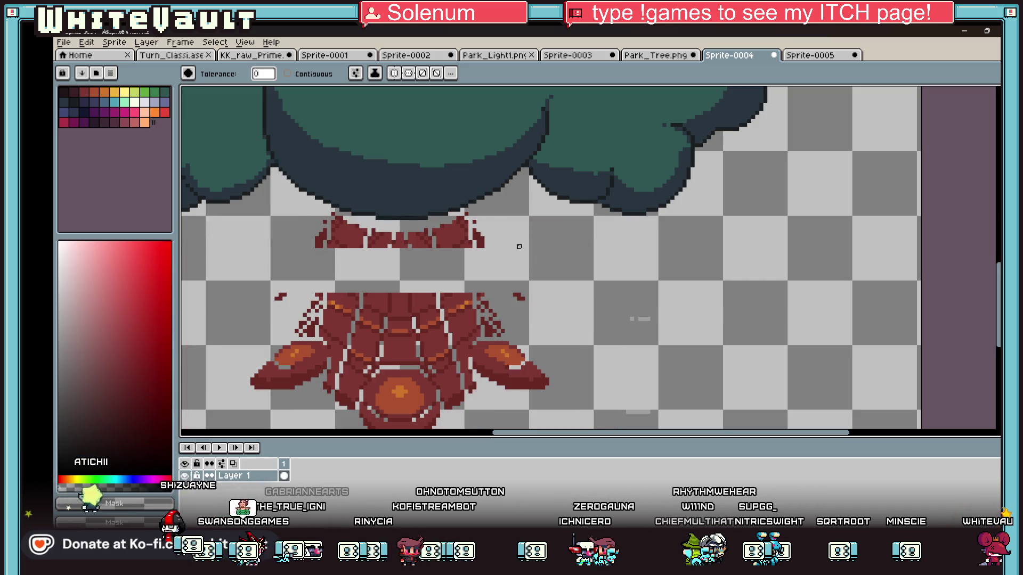
# Restore the erased maroon band and fill the two bottom grey blocks with transparency
pyautogui.hotkey('ctrl', 'z')
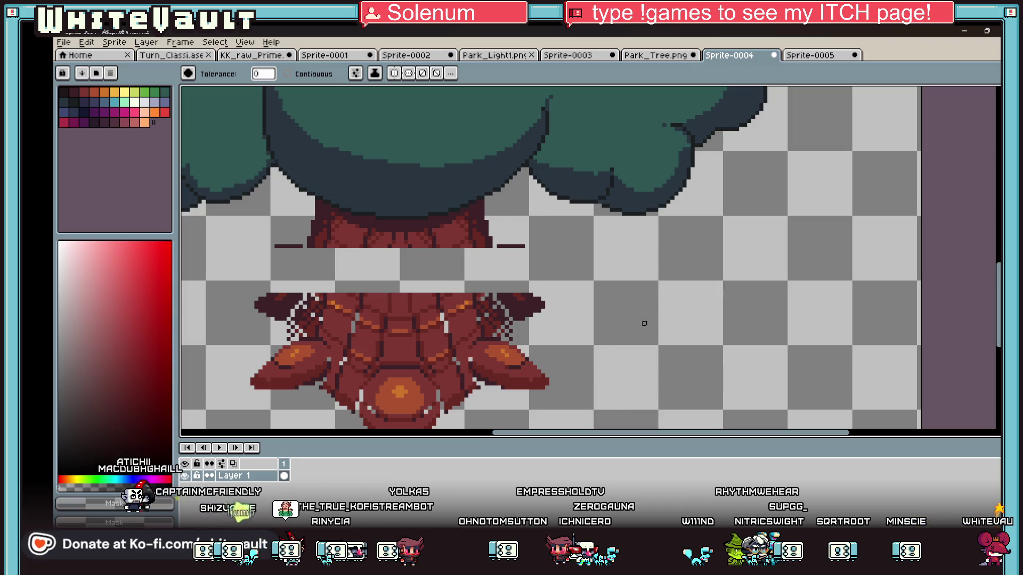
pyautogui.scroll(-2, 644, 323)
pyautogui.click(656, 402)
pyautogui.click(653, 400)
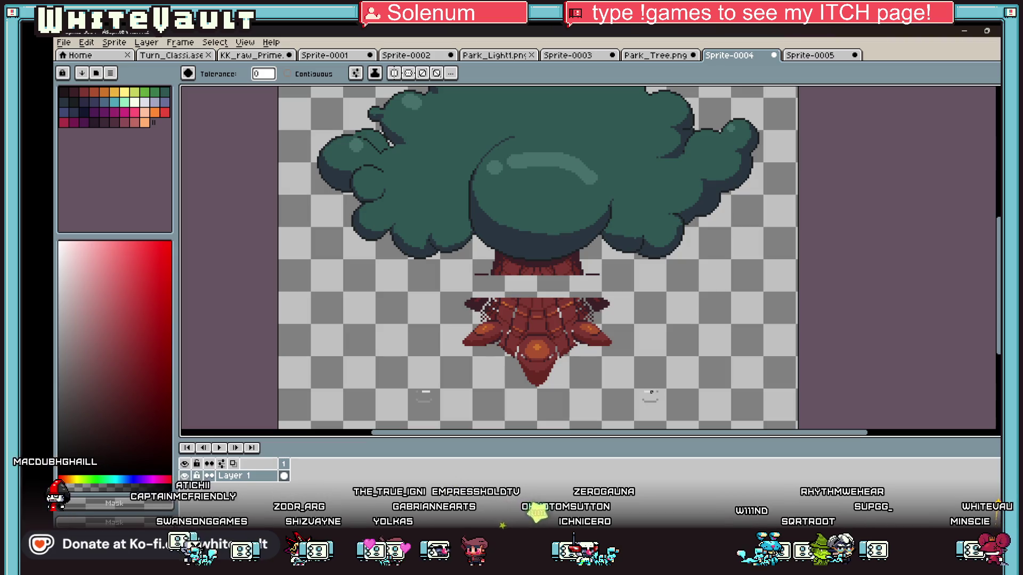
pyautogui.scroll(-1, 657, 392)
pyautogui.scroll(1, 621, 376)
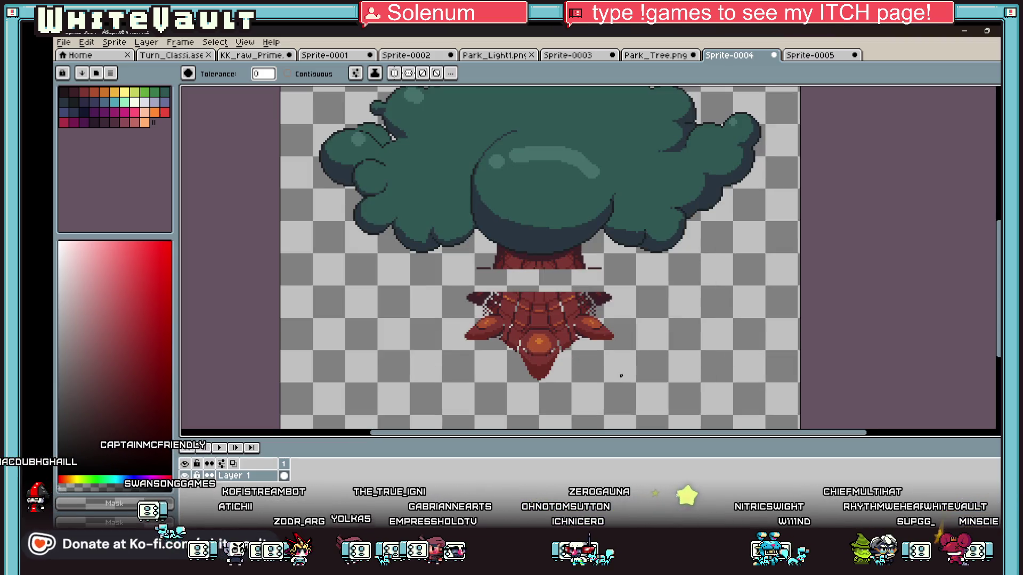
# Select the lower-left root section with the magic wand and a rectangle, then drag it lower
pyautogui.press('w')
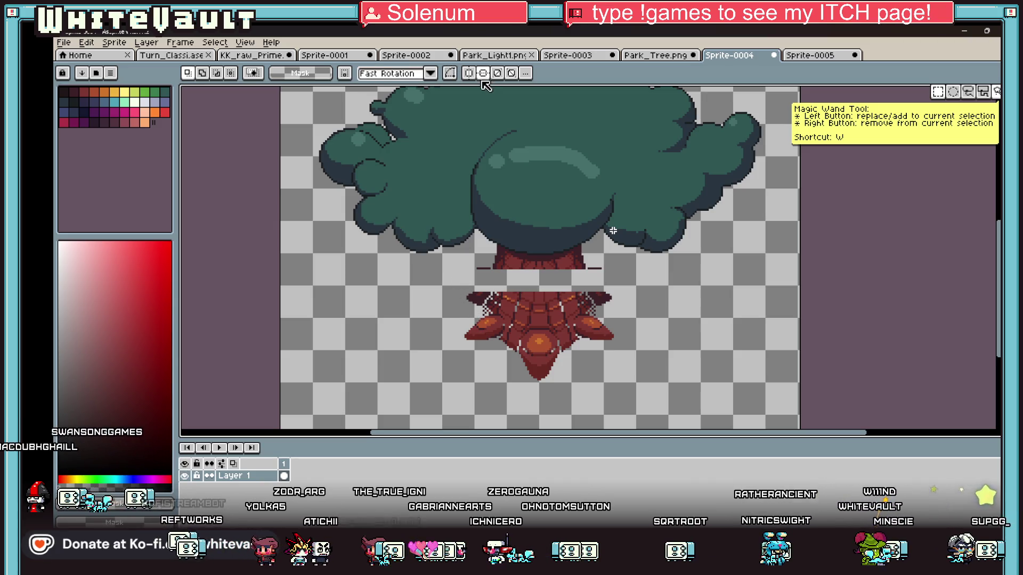
pyautogui.click(482, 330)
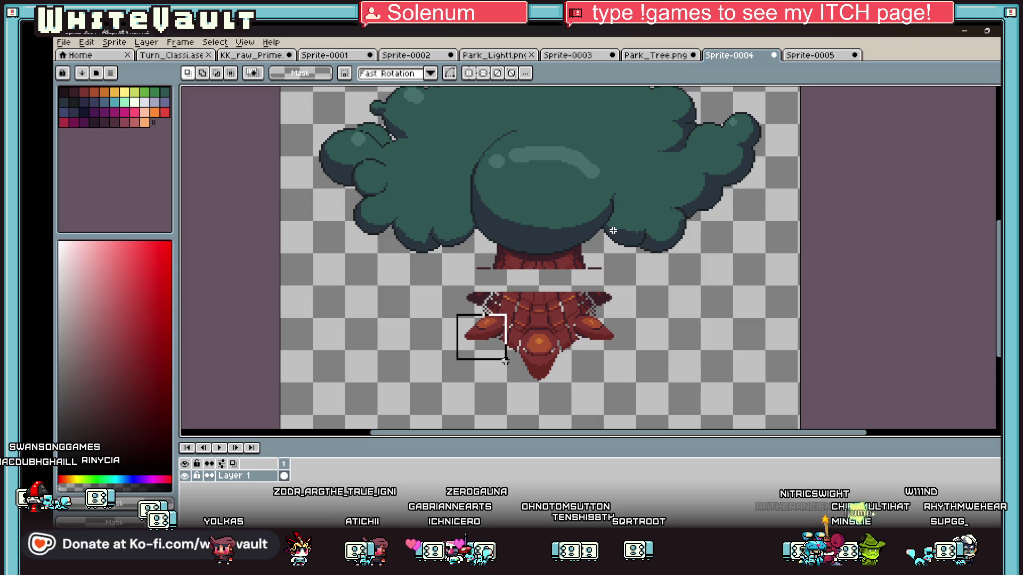
pyautogui.moveTo(502, 344); pyautogui.dragTo(503, 401)
pyautogui.hotkey('ctrl', 'd')
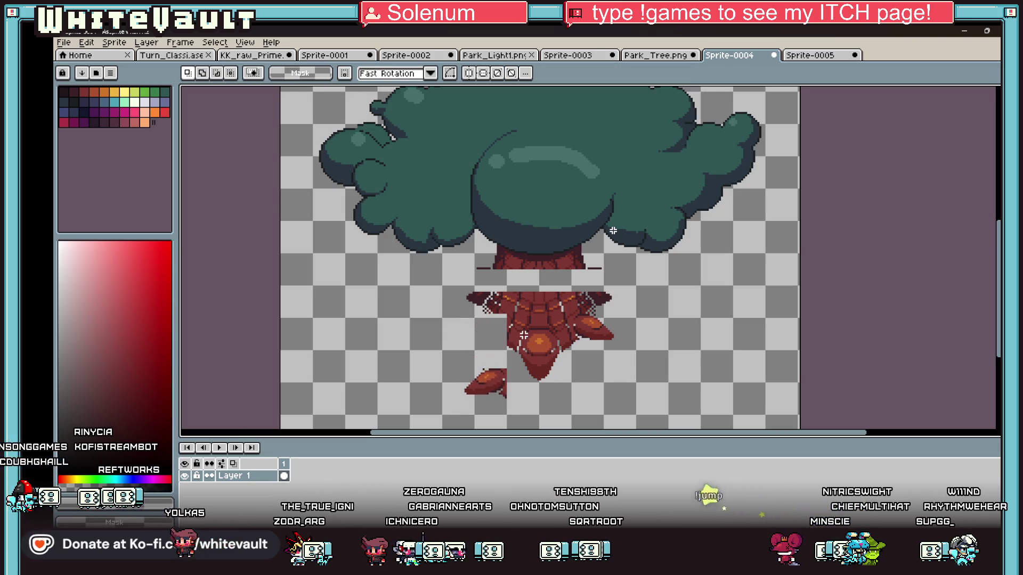
pyautogui.hotkey('ctrl', 'z')
pyautogui.hotkey('ctrl', 'z')
pyautogui.moveTo(481, 321); pyautogui.dragTo(562, 393)
pyautogui.click(550, 356)
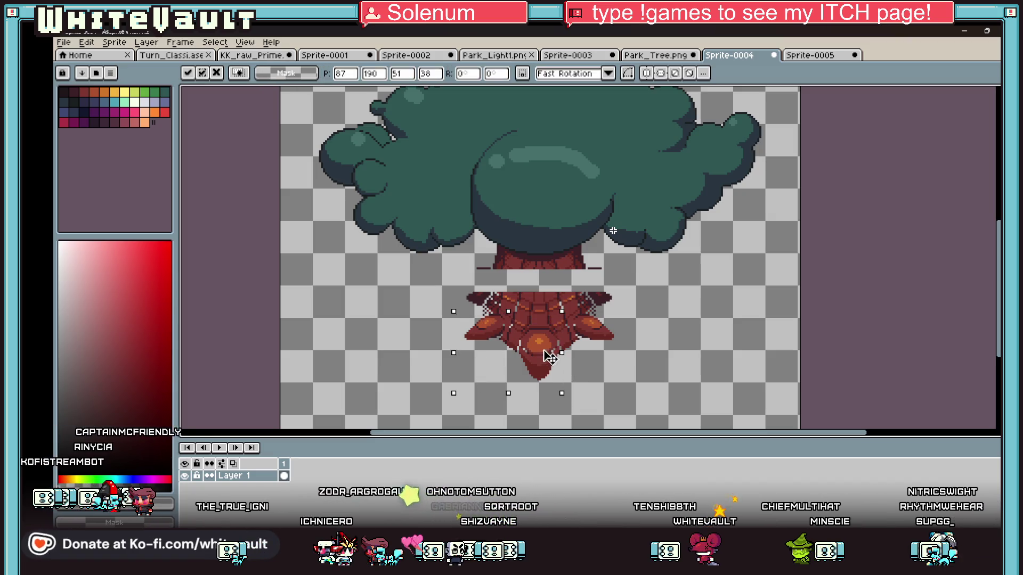
pyautogui.moveTo(550, 356); pyautogui.dragTo(559, 412)
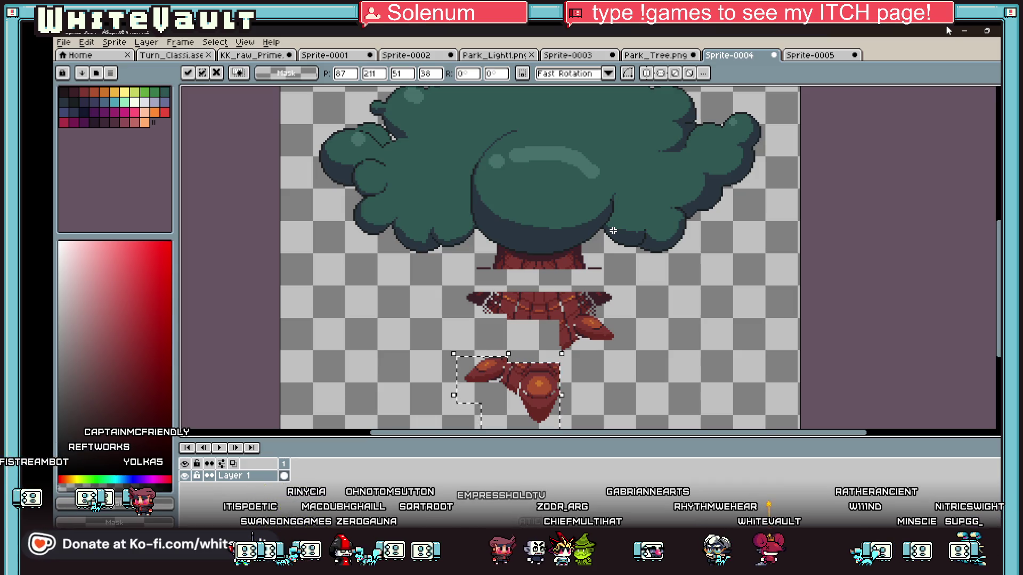
# Minimize Aseprite, close Bakin's Resources window and show the desktop
pyautogui.click(966, 32)
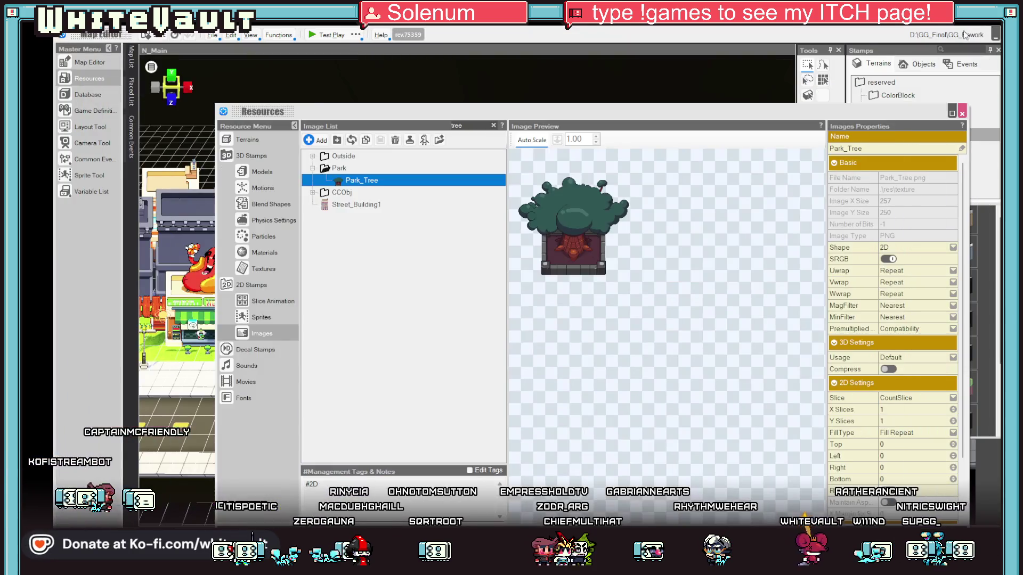
pyautogui.click(961, 113)
pyautogui.press('super+d')
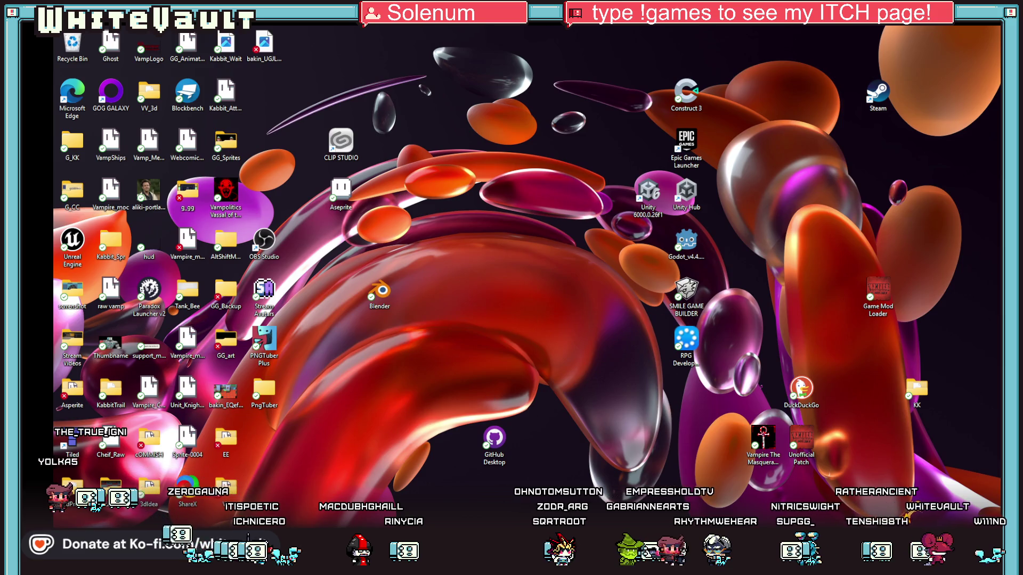
# Launch Blockbench from a Start search for 'blockbench' and create a Generic Model project
pyautogui.press('super')
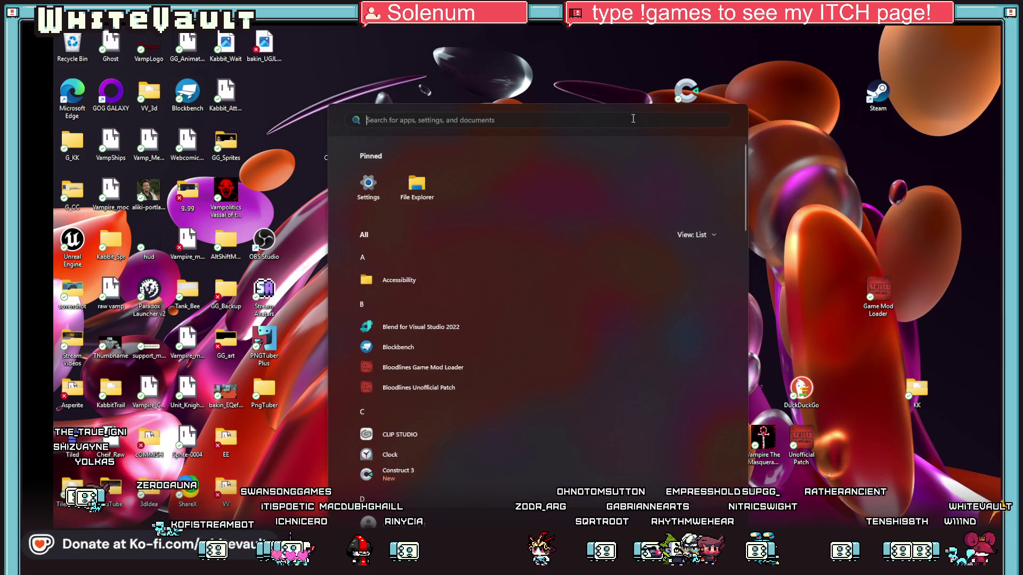
pyautogui.click(633, 118)
pyautogui.write('blockbench')
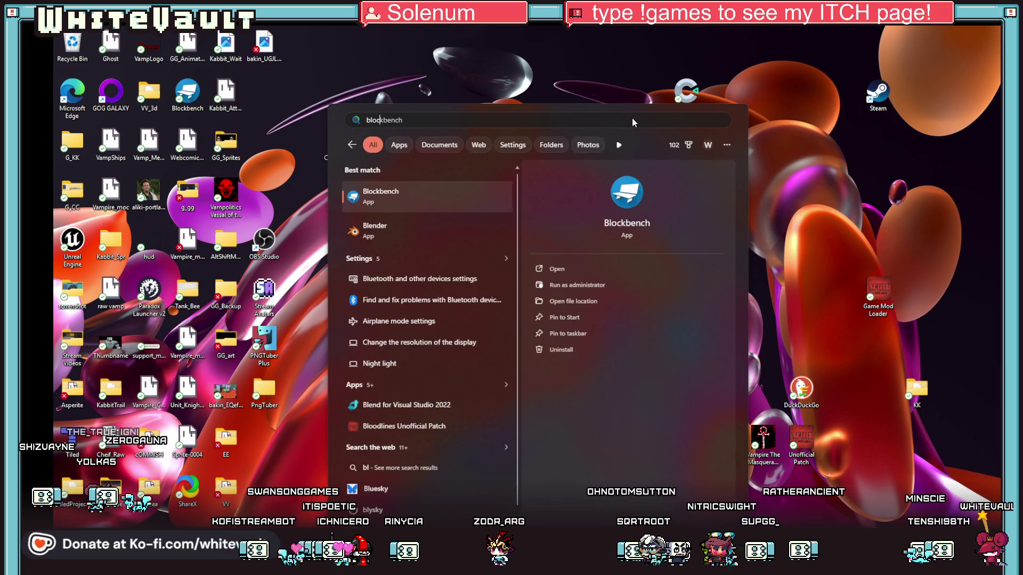
pyautogui.click(430, 200)
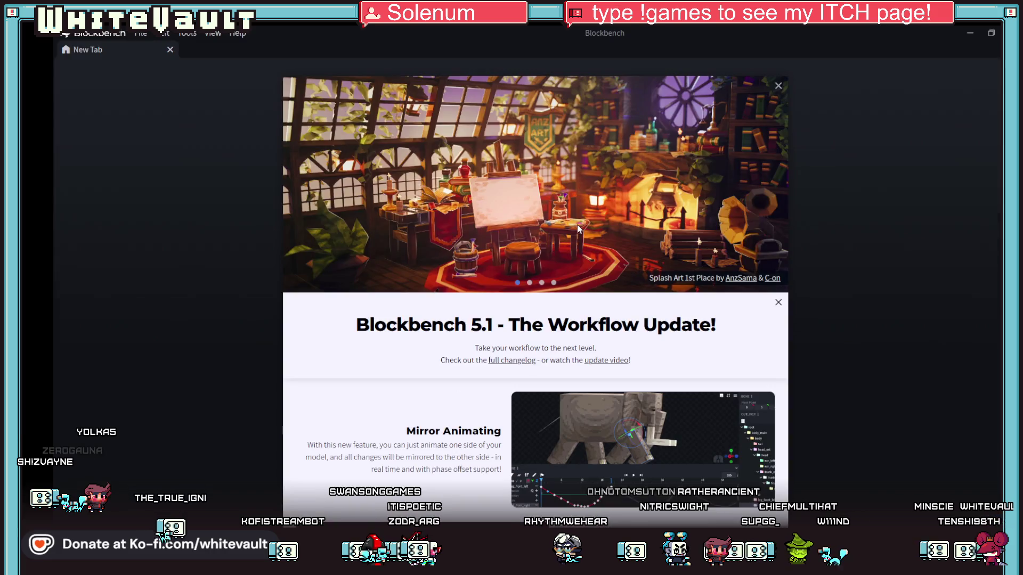
pyautogui.click(777, 302)
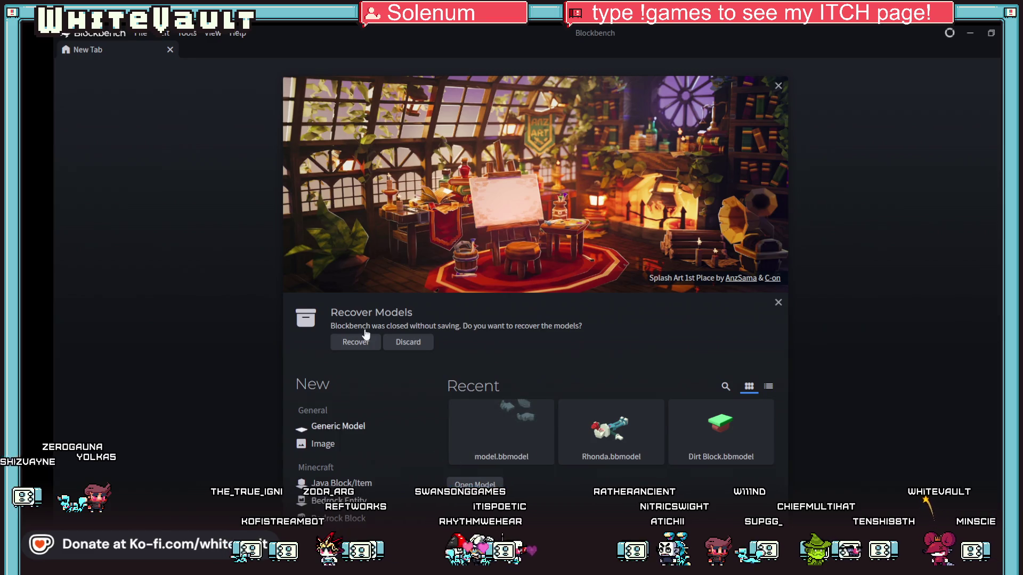
pyautogui.click(335, 425)
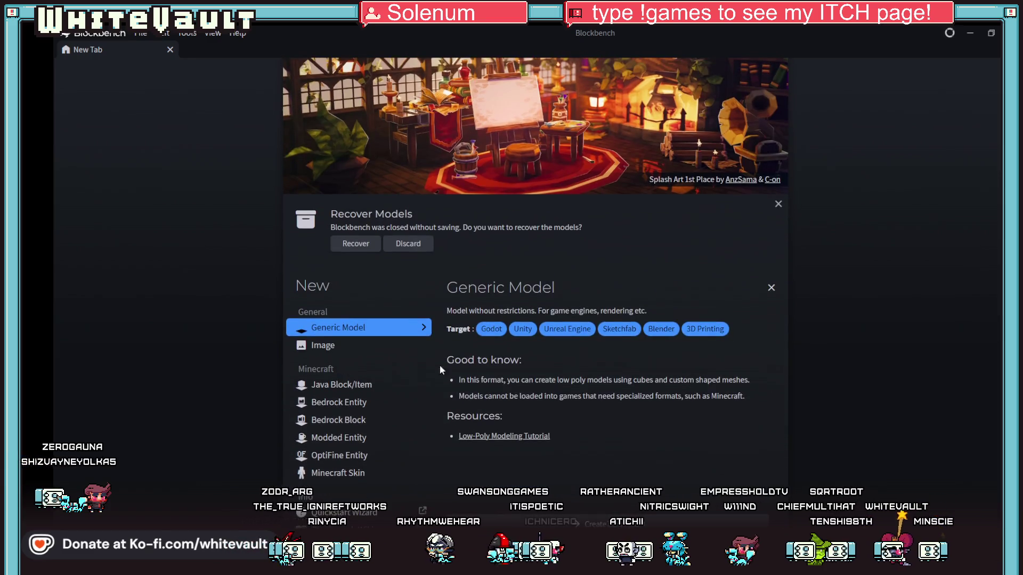
pyautogui.click(601, 522)
# Confirm the new project settings and add a cuboid mesh
pyautogui.click(575, 204)
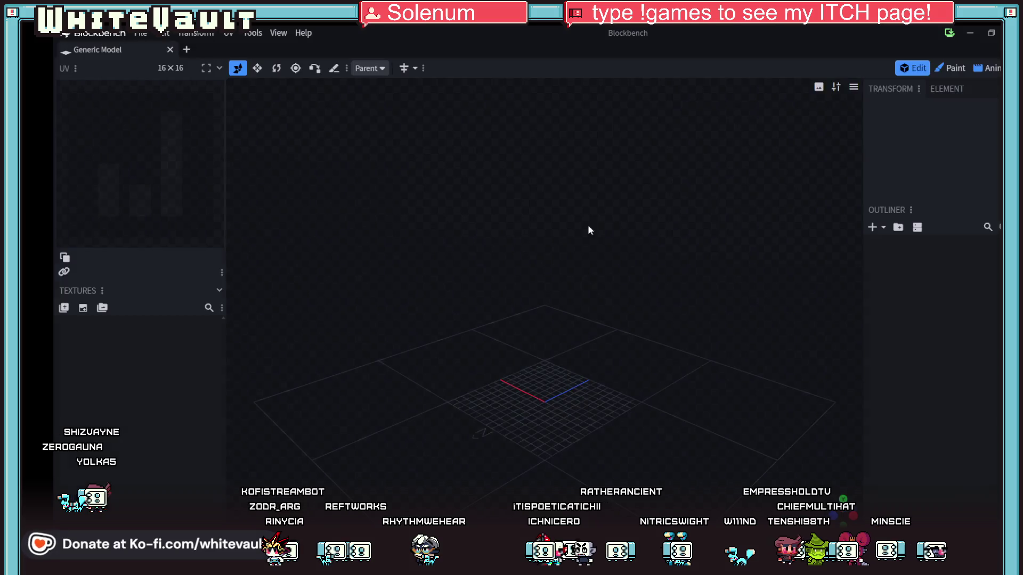
pyautogui.click(882, 227)
pyautogui.click(858, 256)
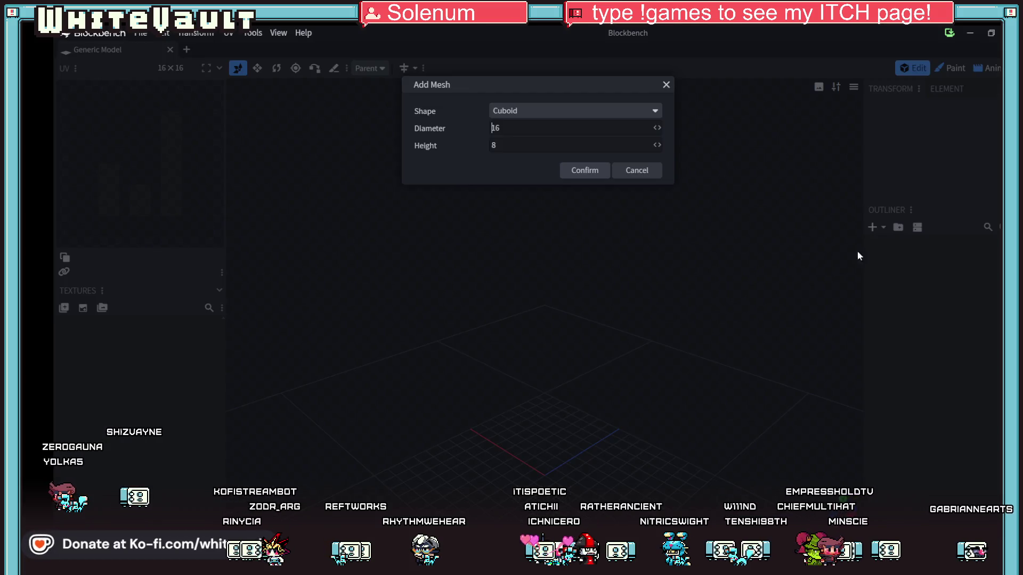
pyautogui.click(584, 170)
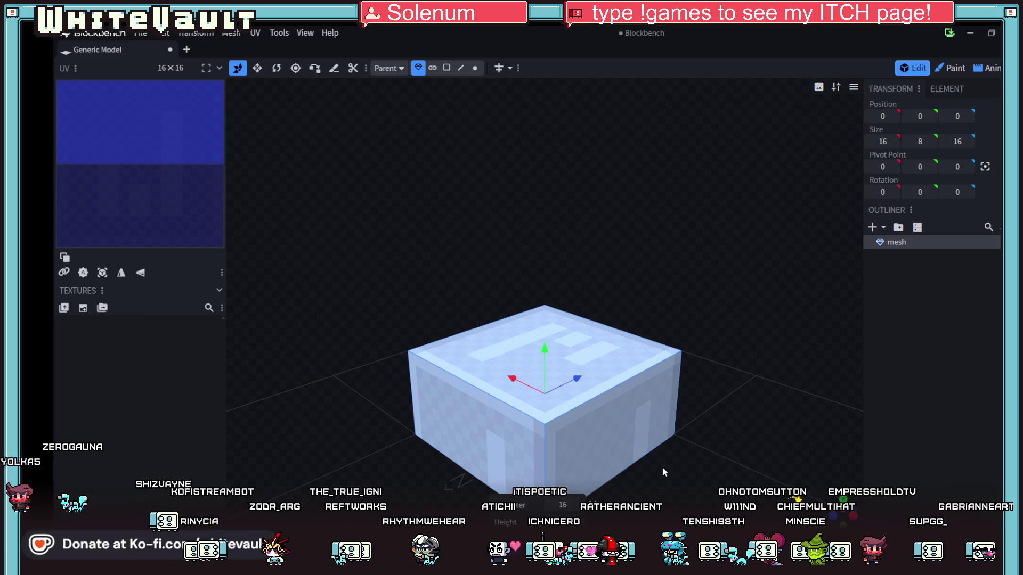
# Push in the cube's right face and lower its top face to make a smaller box
pyautogui.moveTo(663, 472); pyautogui.dragTo(672, 391)
pyautogui.click(446, 68)
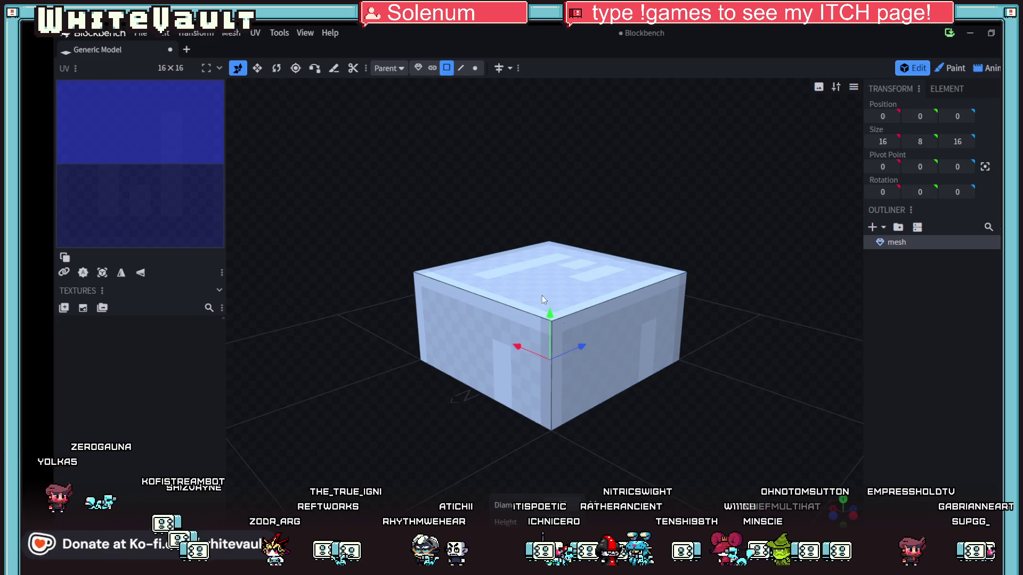
pyautogui.click(615, 373)
pyautogui.moveTo(599, 334)
pyautogui.mouseDown()
pyautogui.moveTo(466, 311)
pyautogui.moveTo(584, 283)
pyautogui.mouseUp()
pyautogui.click(550, 226)
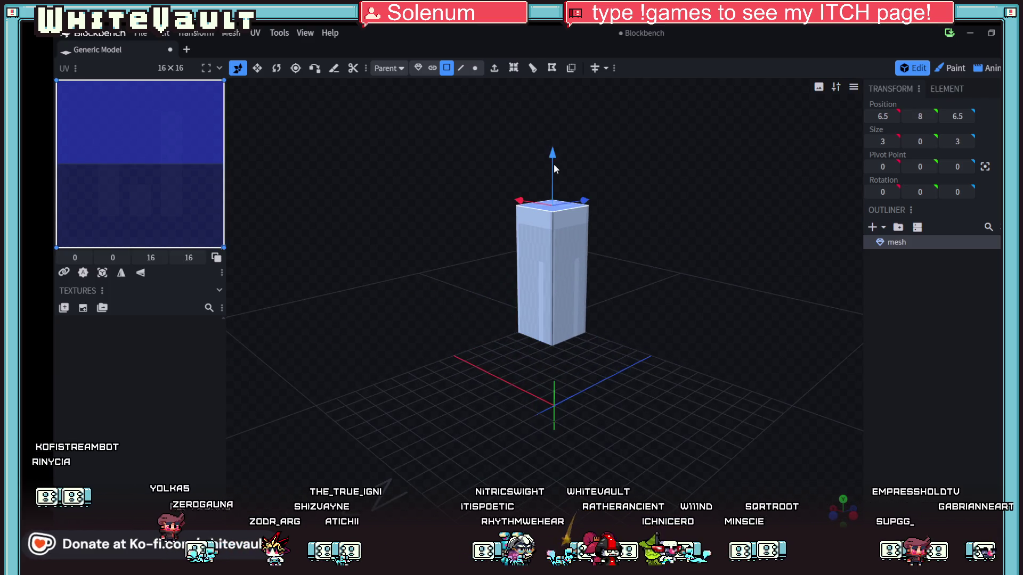
pyautogui.moveTo(554, 164); pyautogui.dragTo(570, 270)
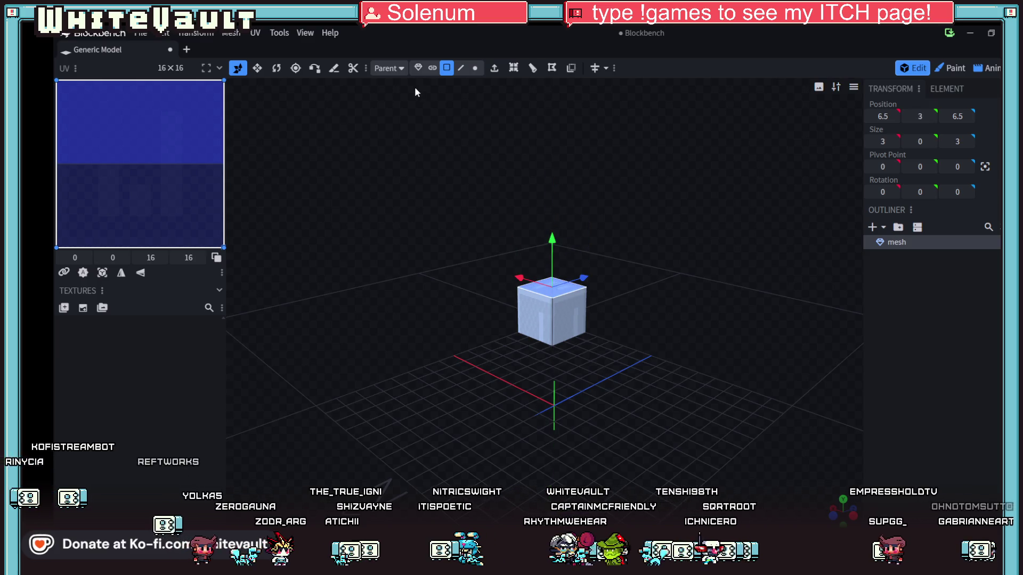
pyautogui.click(419, 68)
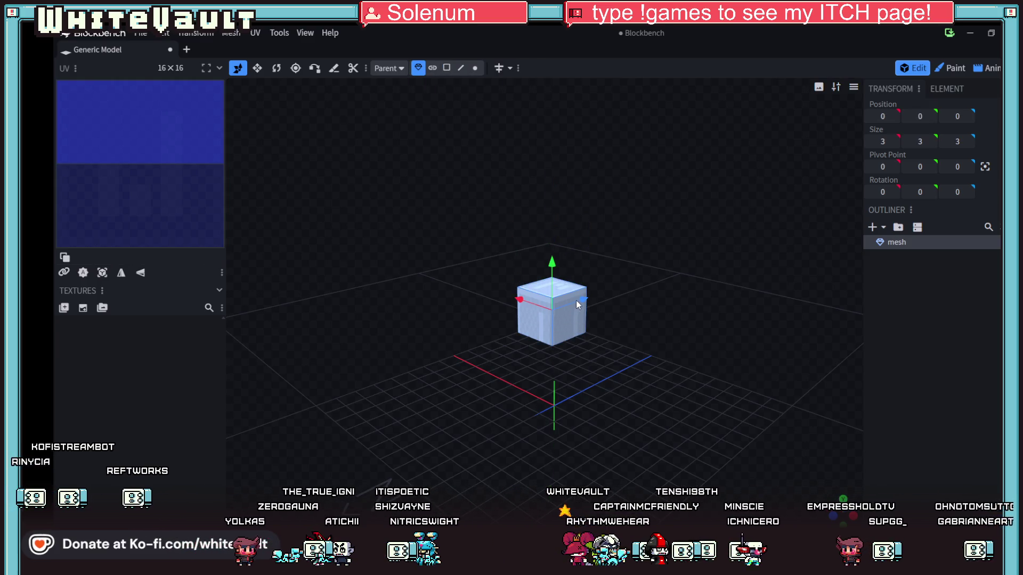
# Duplicate the small cube, offsetting copies 3 units along Z to form an L
pyautogui.hotkey('ctrl', 'd')
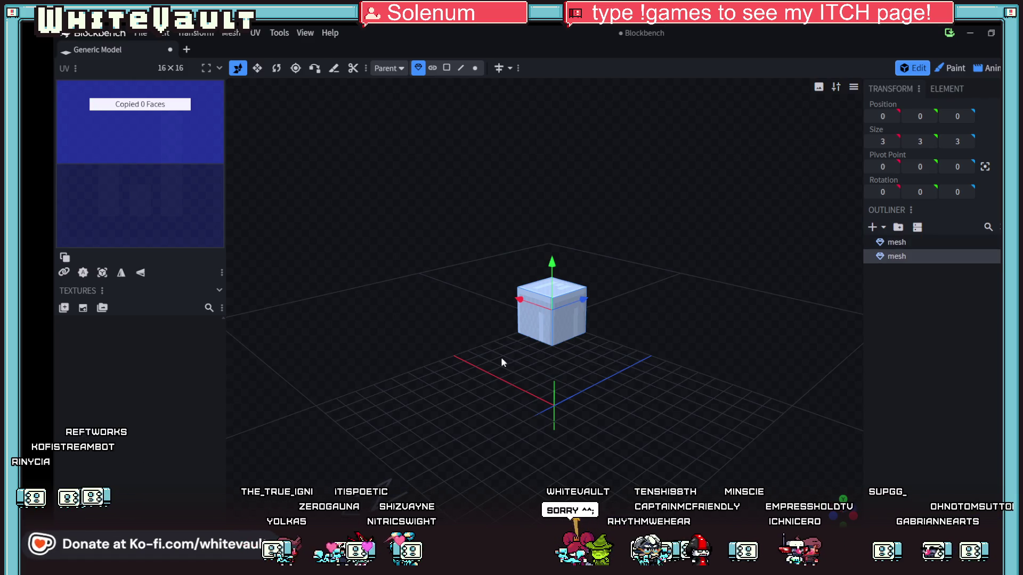
pyautogui.moveTo(583, 300)
pyautogui.mouseDown()
pyautogui.moveTo(538, 321)
pyautogui.moveTo(557, 315)
pyautogui.mouseUp()
pyautogui.hotkey('ctrl', 'd')
pyautogui.scroll(2, 642, 376)
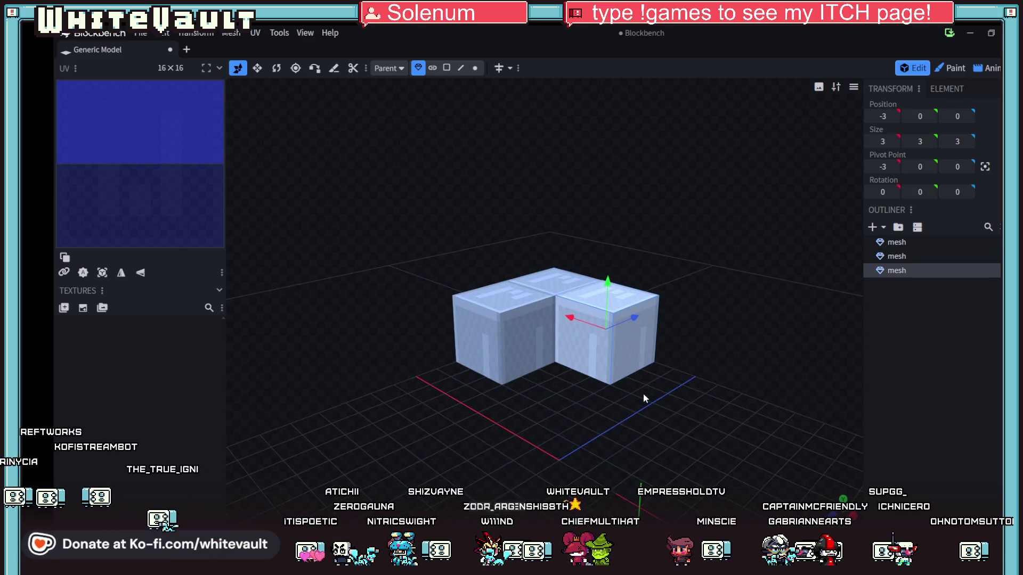
pyautogui.scroll(4, 644, 395)
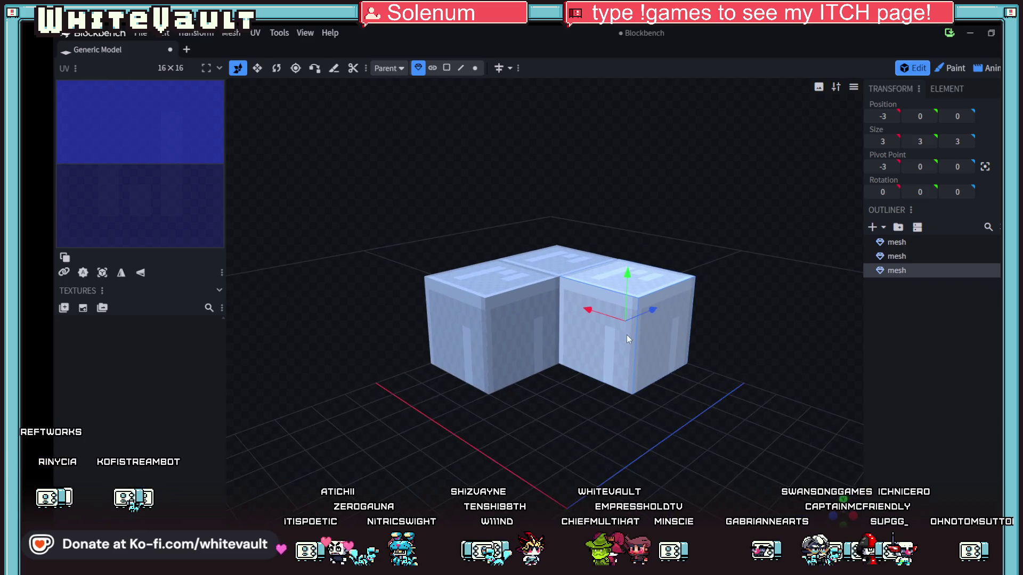
pyautogui.scroll(1, 624, 336)
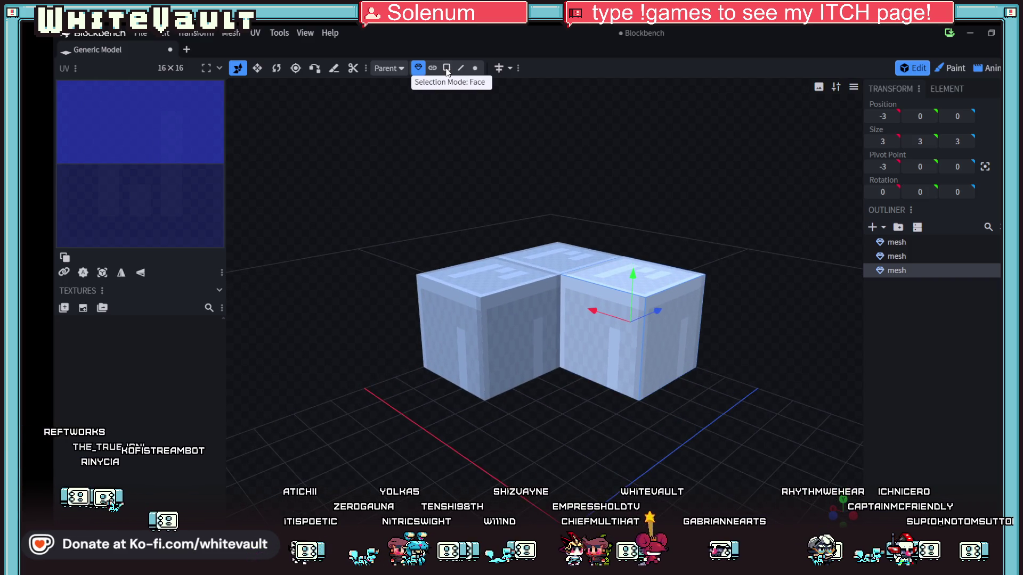
pyautogui.scroll(-3, 663, 370)
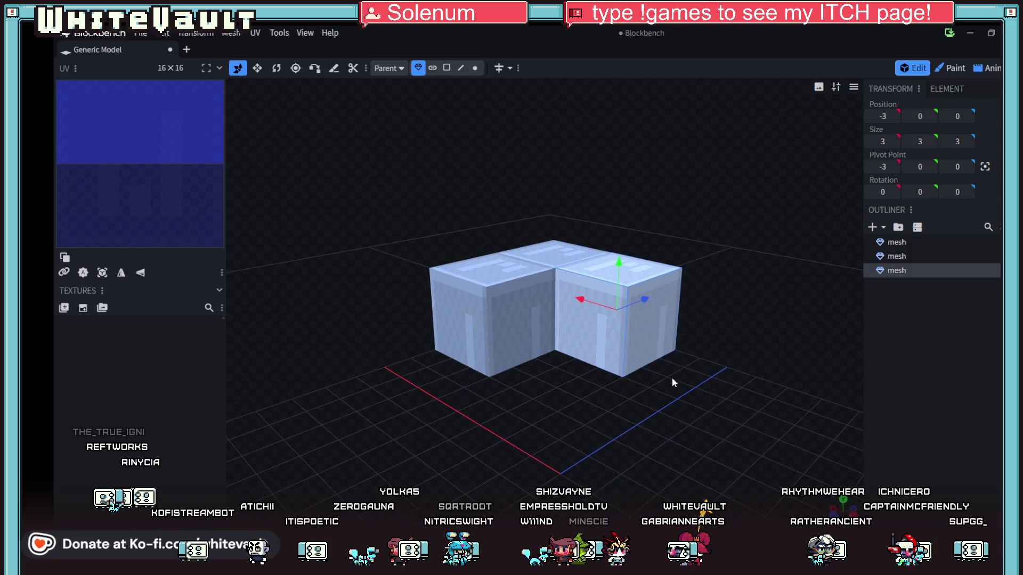
pyautogui.moveTo(672, 378)
pyautogui.mouseDown()
pyautogui.moveTo(651, 415)
pyautogui.moveTo(673, 390)
pyautogui.moveTo(600, 428)
pyautogui.moveTo(615, 318)
pyautogui.mouseUp()
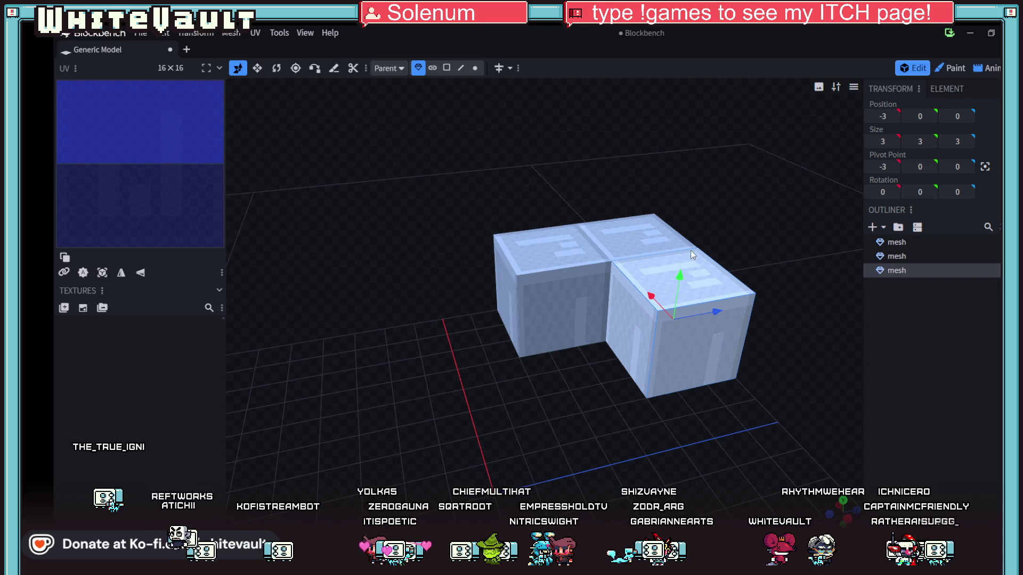
pyautogui.hotkey('ctrl', 'c')
pyautogui.hotkey('ctrl', 'v')
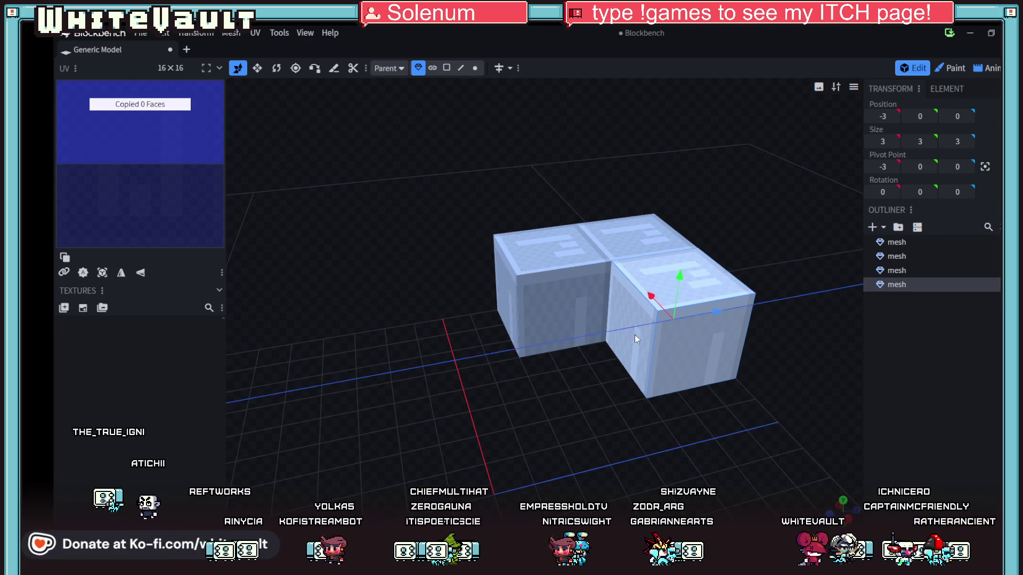
pyautogui.press('Left')
pyautogui.press('Left')
pyautogui.press('Left')
pyautogui.moveTo(634, 365); pyautogui.dragTo(666, 447)
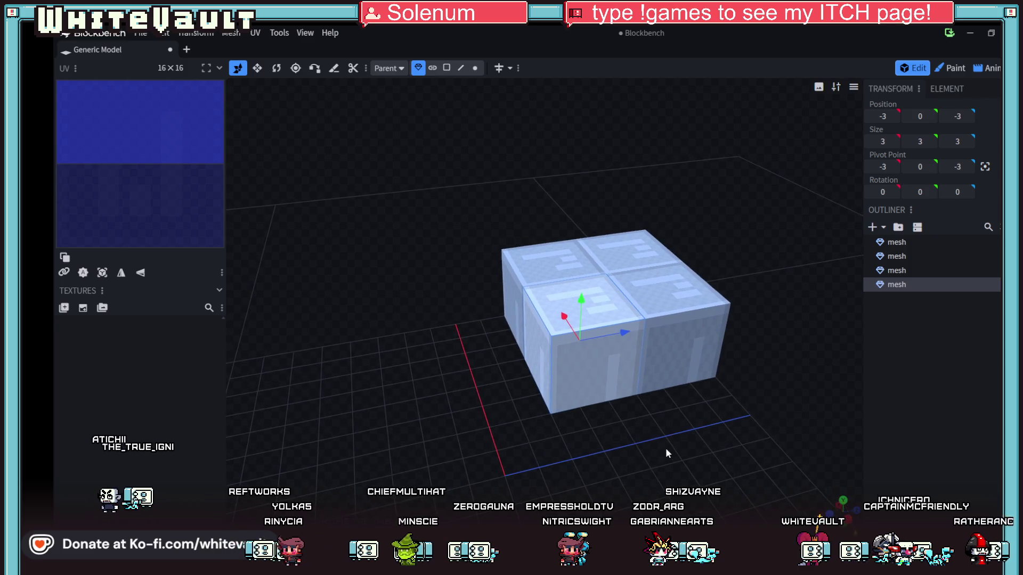
pyautogui.press('Right')
pyautogui.press('Right')
pyautogui.press('Right')
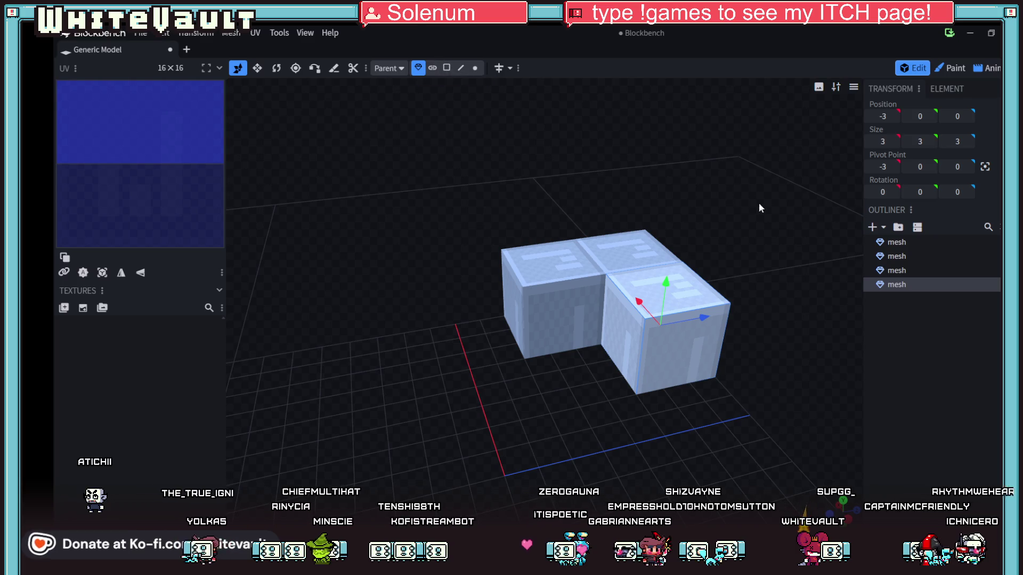
# Slide another duplicated cube into the empty corner at -3, 0, -3
pyautogui.click(872, 227)
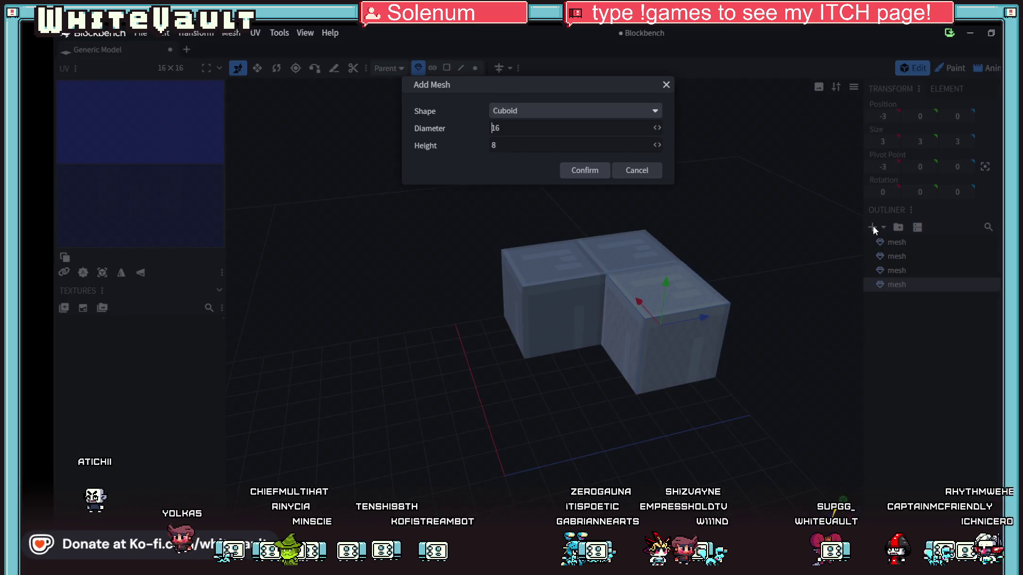
pyautogui.click(640, 114)
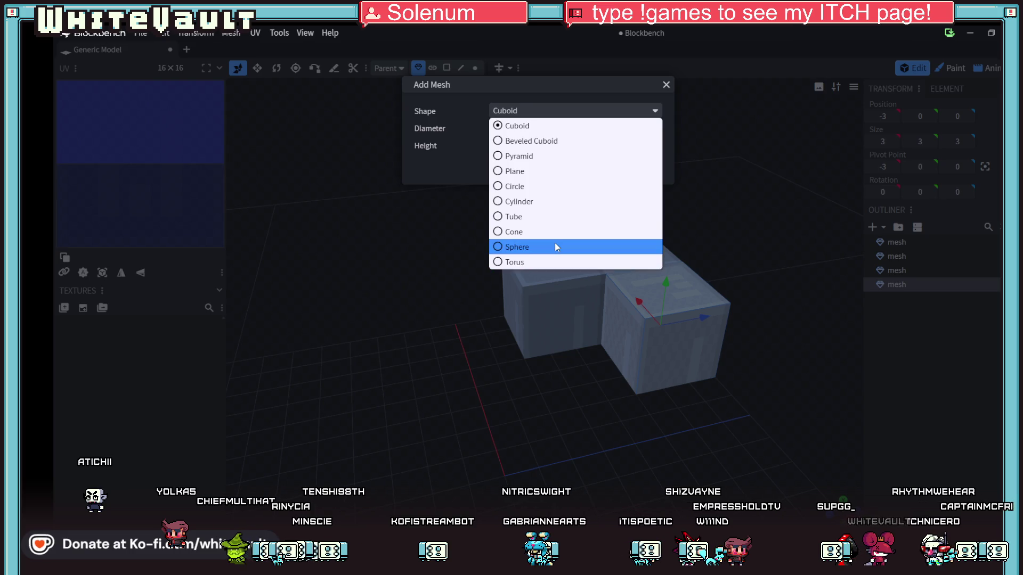
pyautogui.click(723, 181)
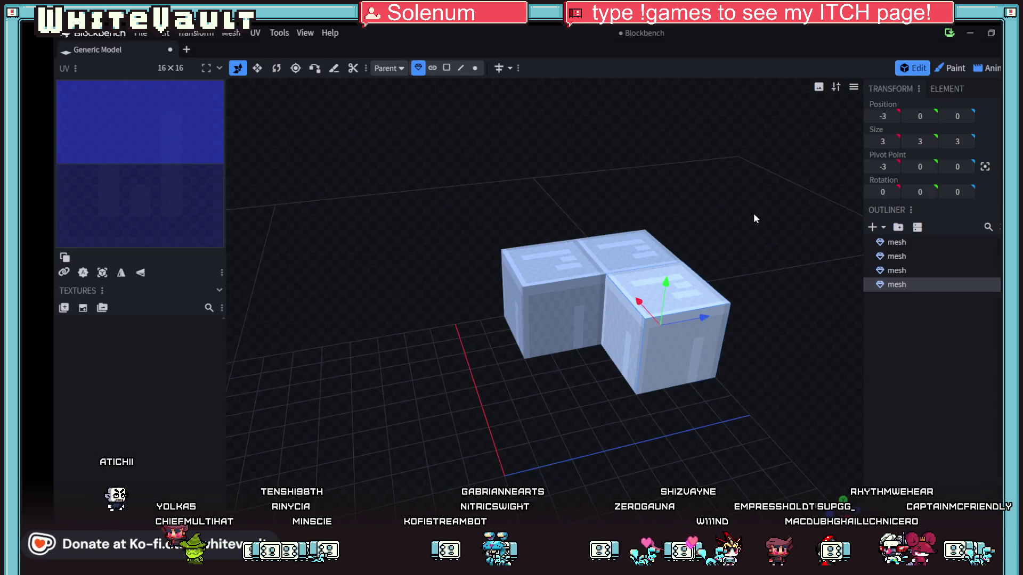
pyautogui.scroll(2, 639, 324)
pyautogui.hotkey('ctrl', 'd')
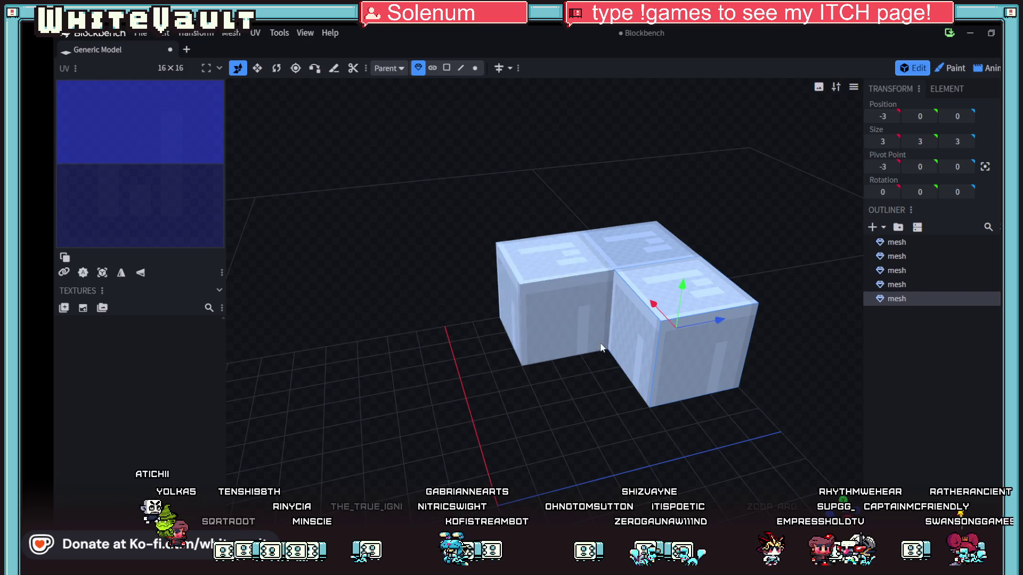
pyautogui.moveTo(720, 321); pyautogui.dragTo(621, 349)
pyautogui.scroll(3, 695, 382)
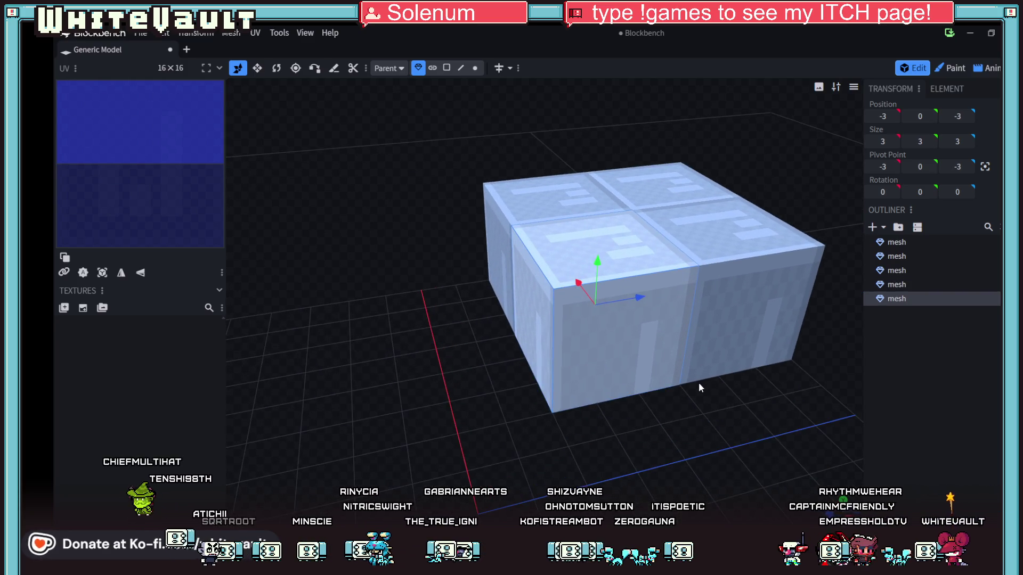
pyautogui.scroll(-2, 699, 382)
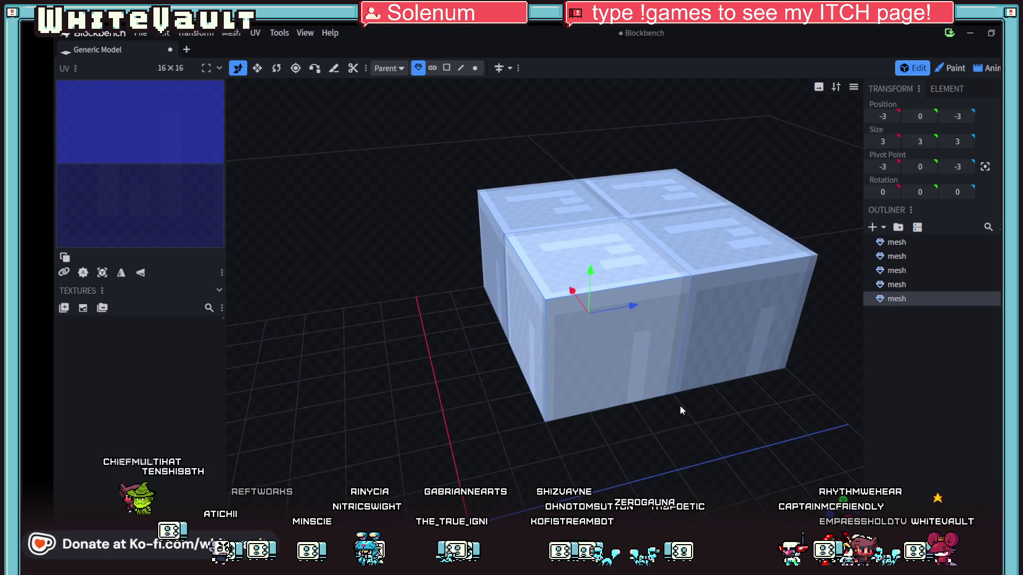
# Push a cube's front corner edge inward and accept splitting the bent face
pyautogui.click(460, 67)
pyautogui.click(491, 335)
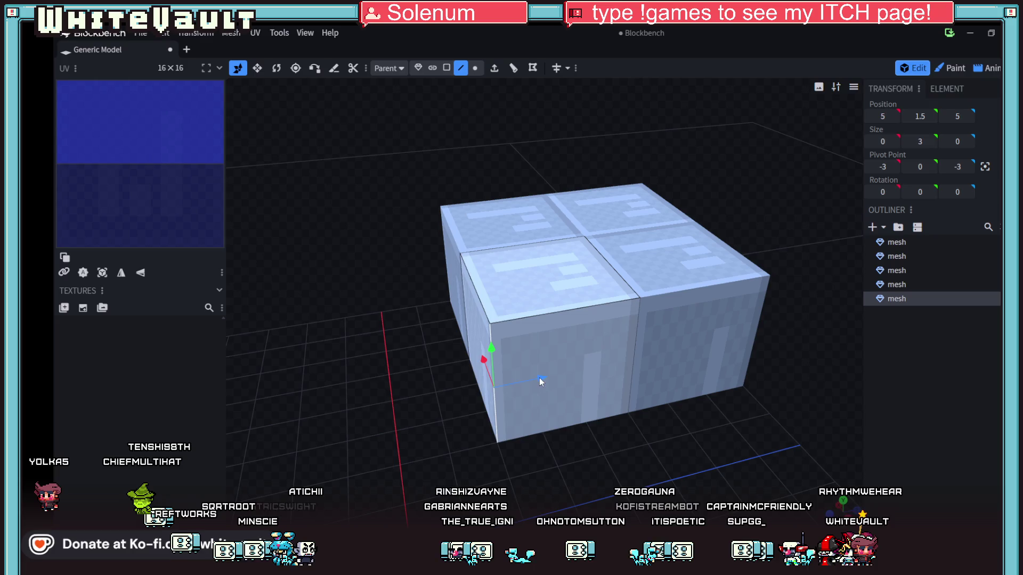
pyautogui.moveTo(499, 396)
pyautogui.mouseDown()
pyautogui.moveTo(615, 357)
pyautogui.moveTo(575, 361)
pyautogui.moveTo(554, 295)
pyautogui.mouseUp()
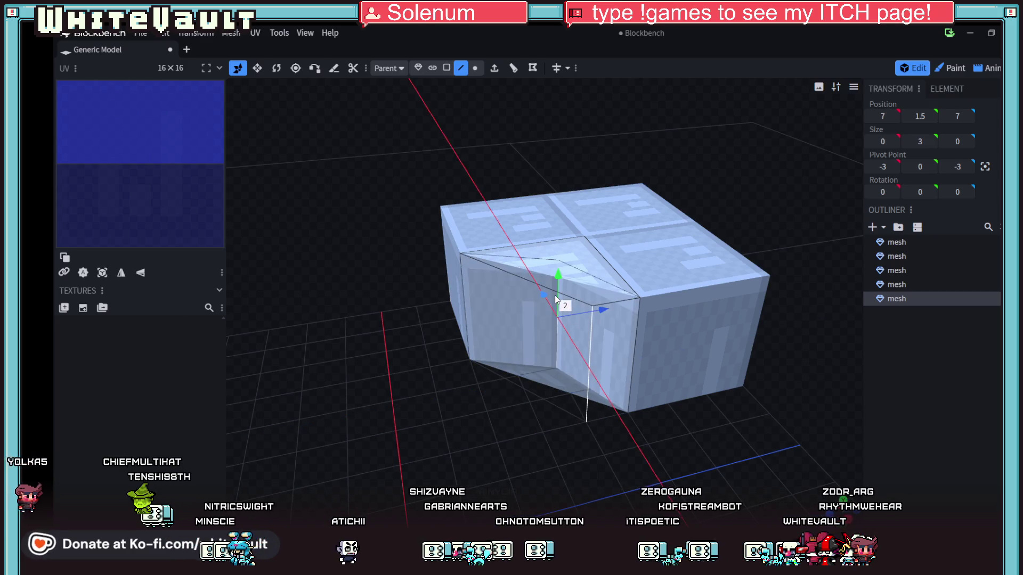
pyautogui.click(600, 217)
# Orbit the model to inspect the new notch from several sides
pyautogui.moveTo(590, 390)
pyautogui.mouseDown()
pyautogui.moveTo(488, 427)
pyautogui.moveTo(505, 369)
pyautogui.moveTo(589, 427)
pyautogui.mouseUp()
pyautogui.moveTo(693, 452)
pyautogui.mouseDown()
pyautogui.moveTo(708, 410)
pyautogui.moveTo(730, 392)
pyautogui.mouseUp()
pyautogui.rightClick(730, 392)
pyautogui.rightClick(683, 421)
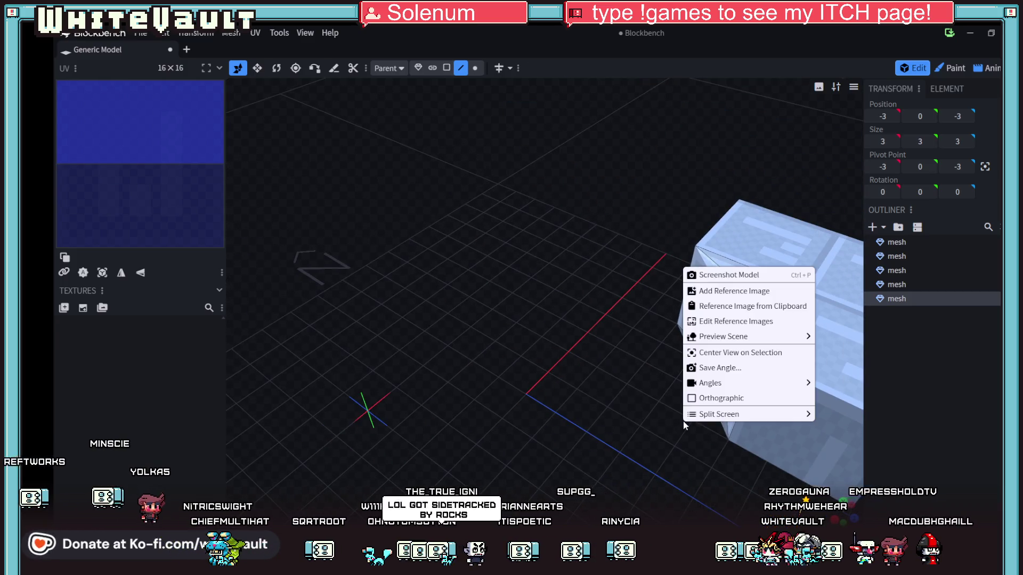
pyautogui.rightClick(577, 395)
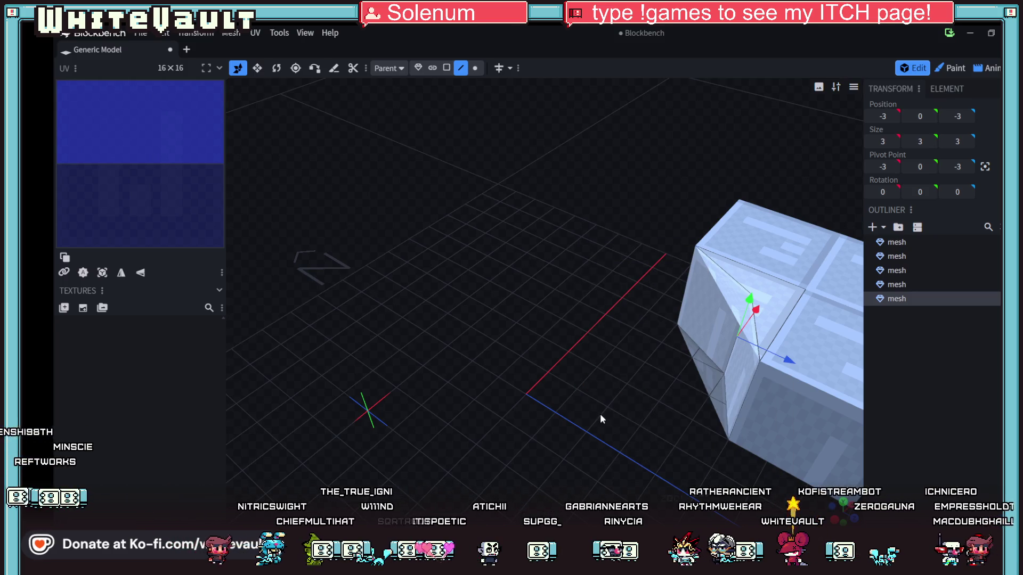
pyautogui.moveTo(600, 413)
pyautogui.mouseDown()
pyautogui.moveTo(507, 425)
pyautogui.moveTo(635, 365)
pyautogui.mouseUp()
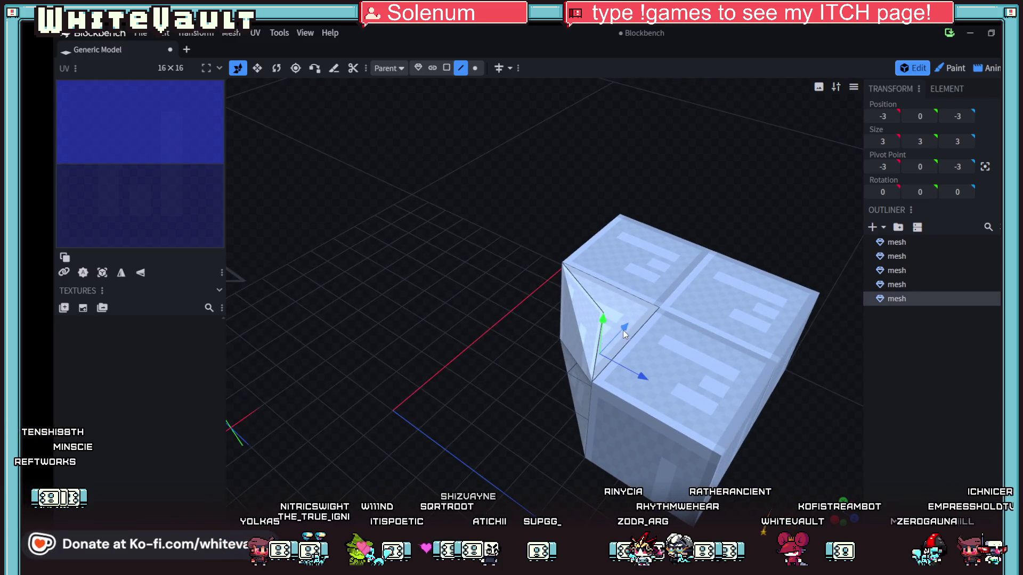
pyautogui.moveTo(622, 330)
pyautogui.mouseDown()
pyautogui.moveTo(646, 312)
pyautogui.moveTo(628, 334)
pyautogui.mouseUp()
pyautogui.moveTo(509, 389)
pyautogui.mouseDown()
pyautogui.moveTo(606, 335)
pyautogui.moveTo(628, 341)
pyautogui.mouseUp()
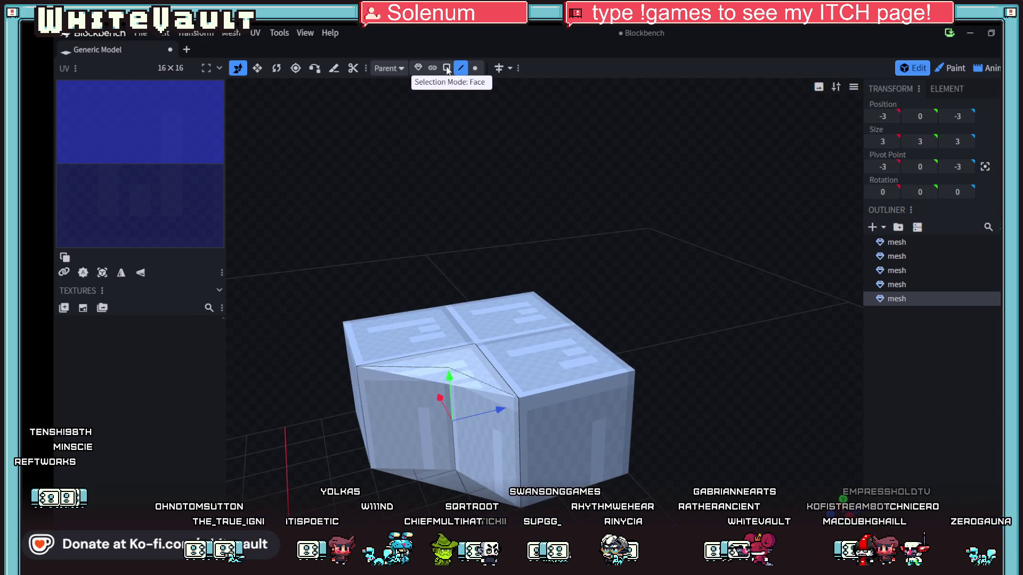
# Delete the top triangle face beside the notch in Face mode
pyautogui.click(447, 68)
pyautogui.click(447, 375)
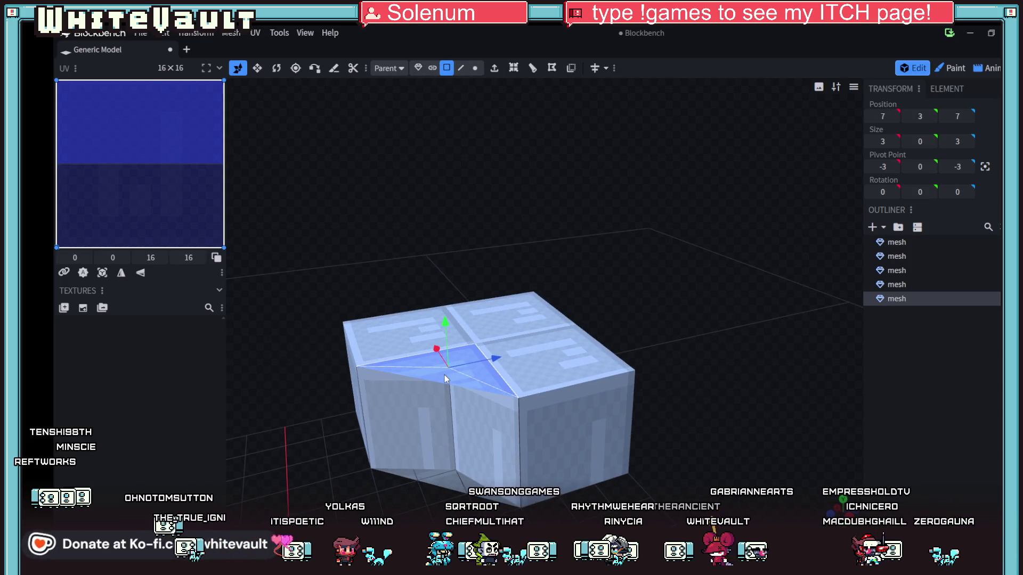
pyautogui.press('Delete')
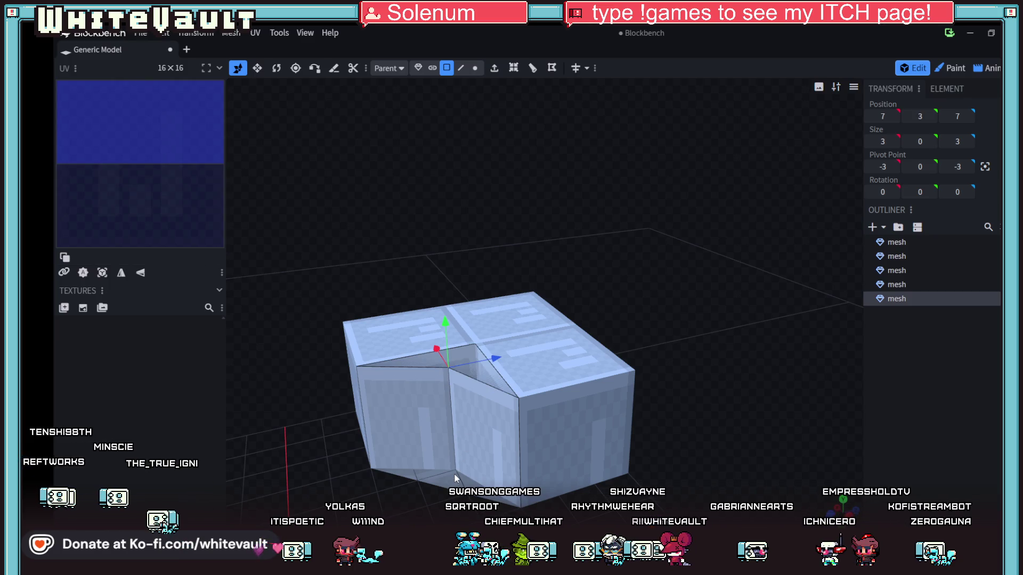
# Raise the notch's crease edge to the block's top and fill the gap with a new face
pyautogui.click(455, 474)
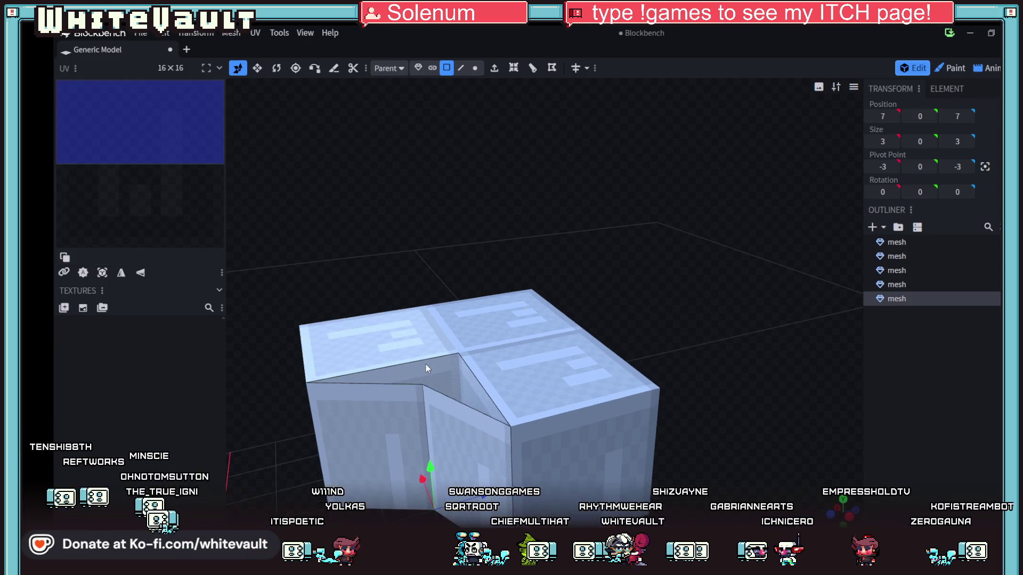
pyautogui.scroll(3, 426, 365)
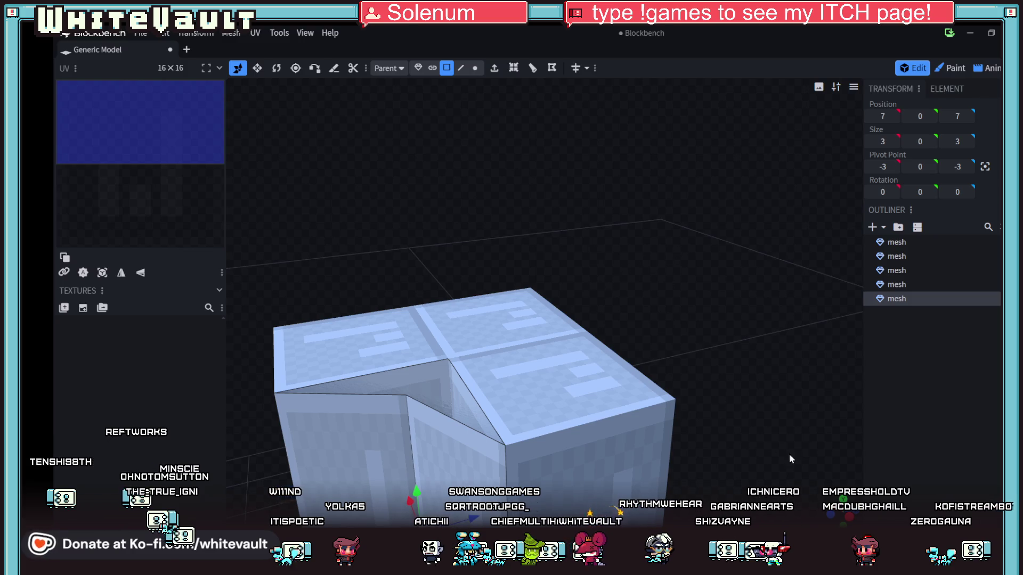
pyautogui.moveTo(807, 491)
pyautogui.mouseDown()
pyautogui.moveTo(474, 241)
pyautogui.moveTo(393, 222)
pyautogui.mouseUp()
pyautogui.click(461, 68)
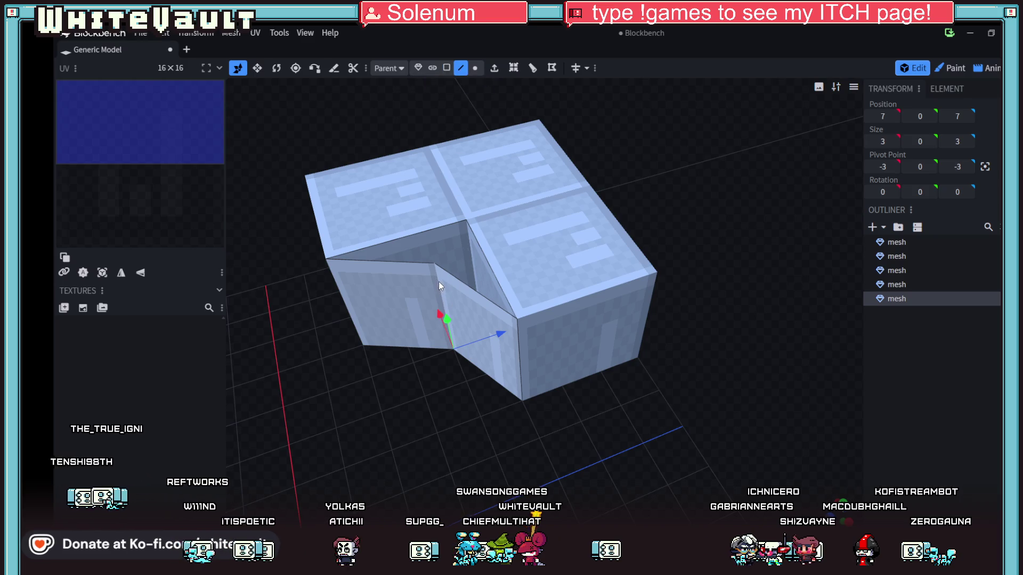
pyautogui.click(441, 269)
pyautogui.moveTo(481, 245); pyautogui.dragTo(479, 205)
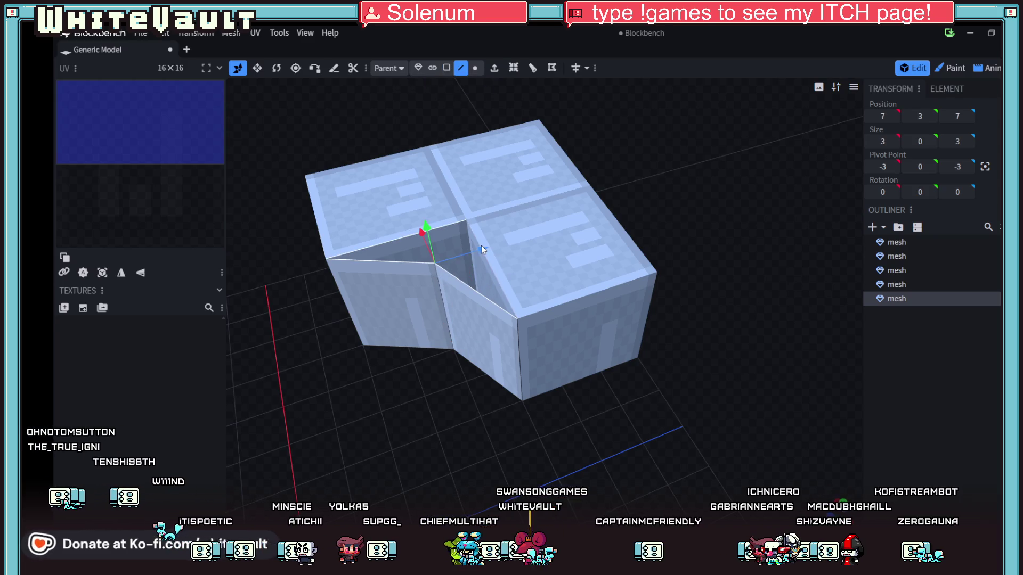
pyautogui.click(552, 69)
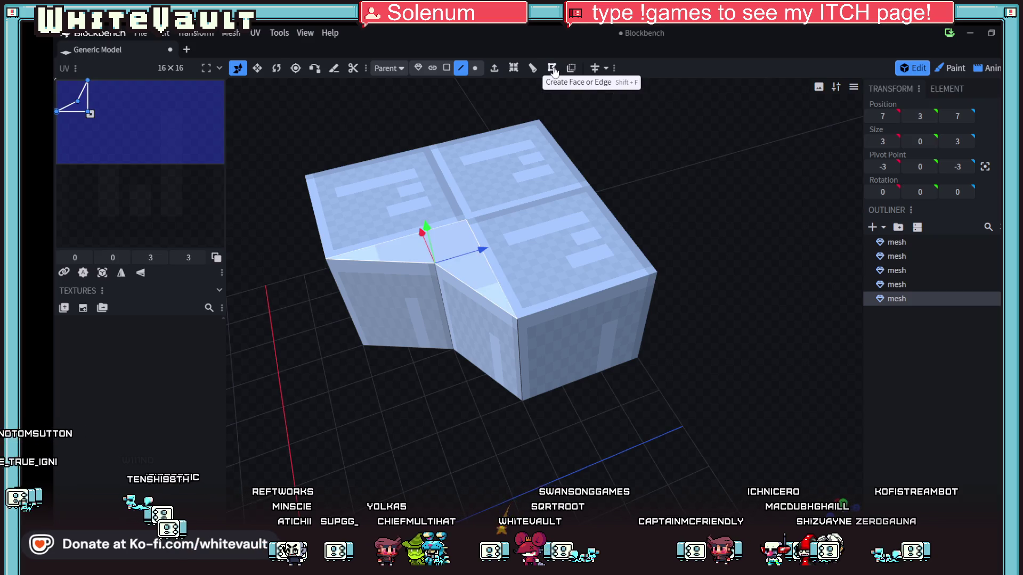
pyautogui.scroll(-5, 520, 292)
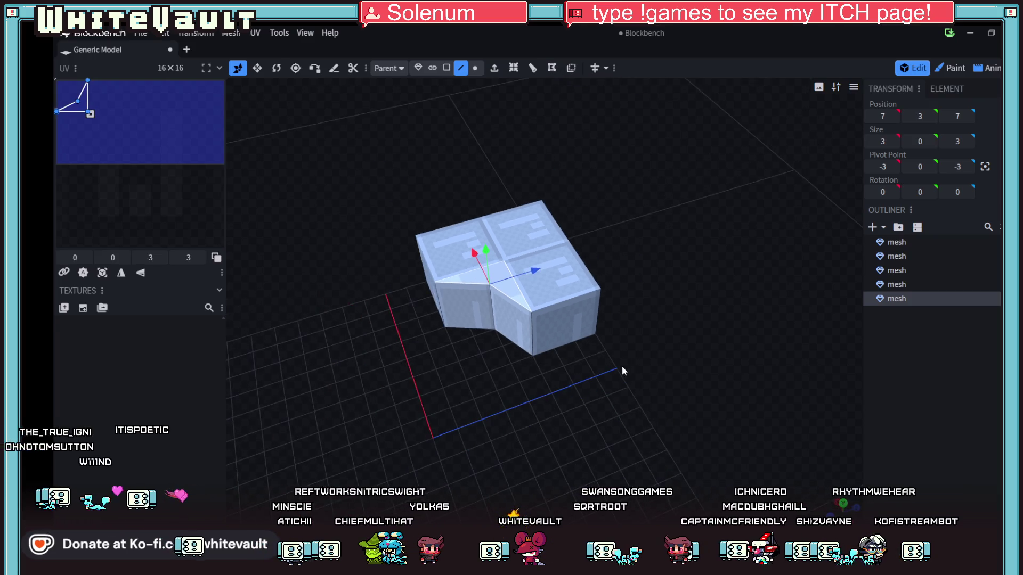
pyautogui.moveTo(692, 213); pyautogui.dragTo(613, 309)
pyautogui.moveTo(452, 239)
pyautogui.mouseDown()
pyautogui.moveTo(522, 244)
pyautogui.moveTo(580, 266)
pyautogui.moveTo(564, 208)
pyautogui.mouseUp()
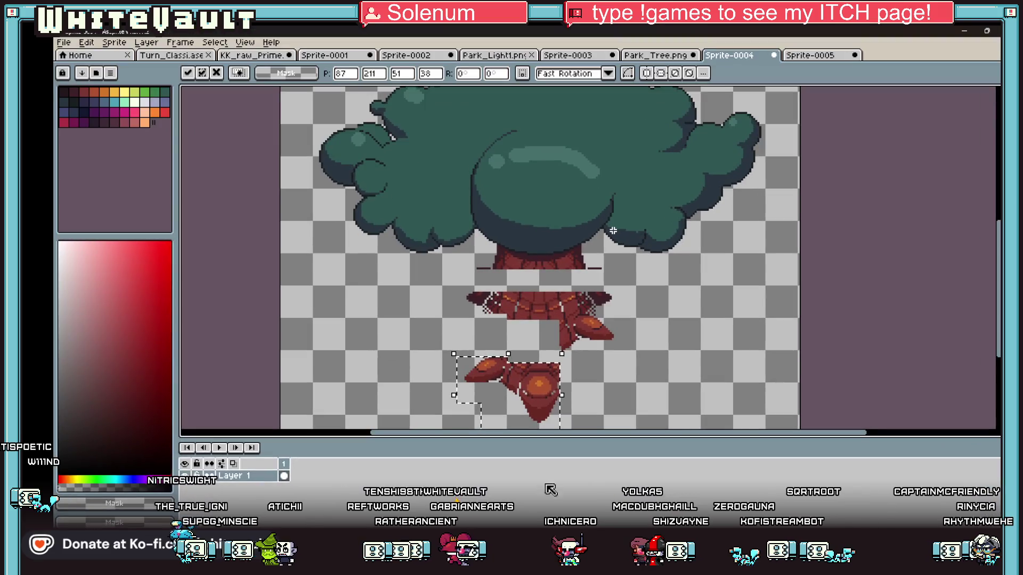
# Show the Sprite-0005 image and zoom in on its canvas
pyautogui.click(815, 56)
pyautogui.scroll(3, 613, 231)
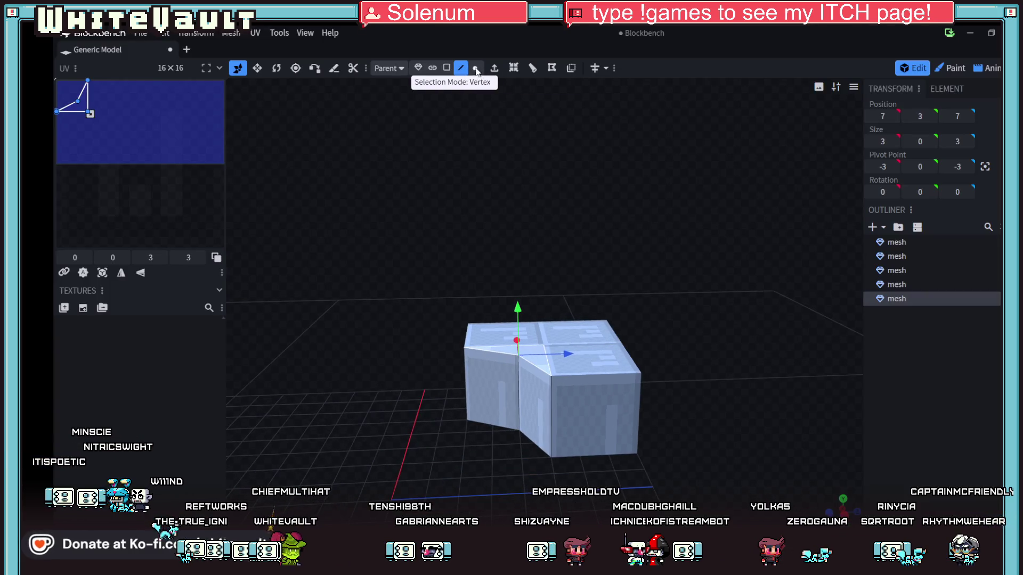
# Try moving the bottom crease vertex forward, then undo it to keep the notch unchanged
pyautogui.click(475, 68)
pyautogui.click(519, 431)
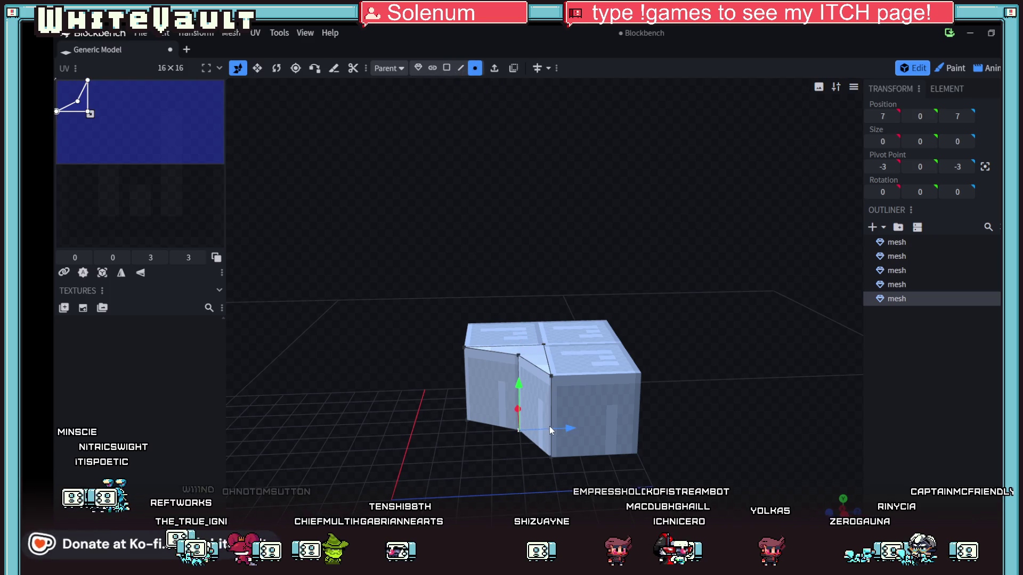
pyautogui.moveTo(571, 429); pyautogui.dragTo(544, 438)
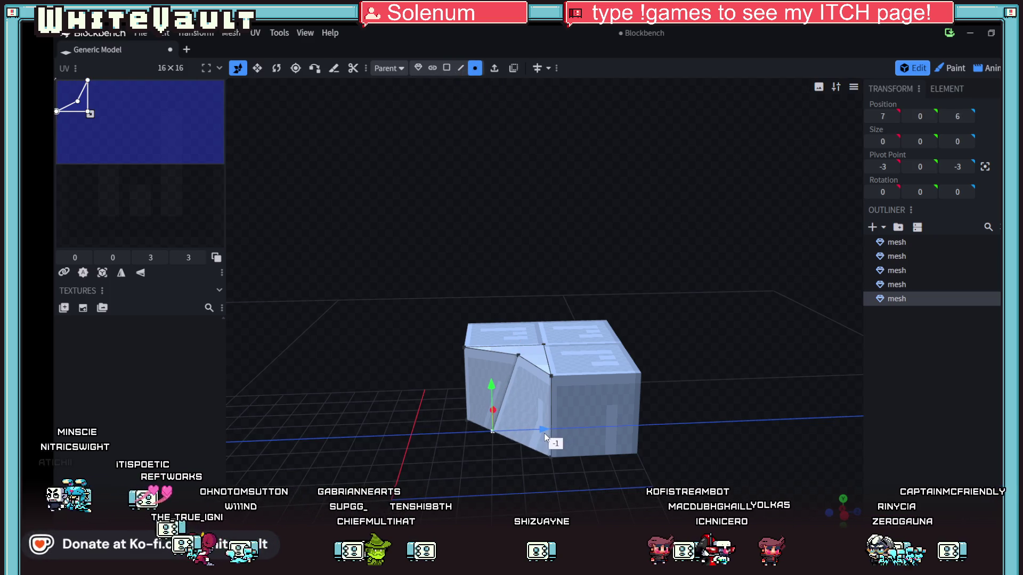
pyautogui.click(601, 219)
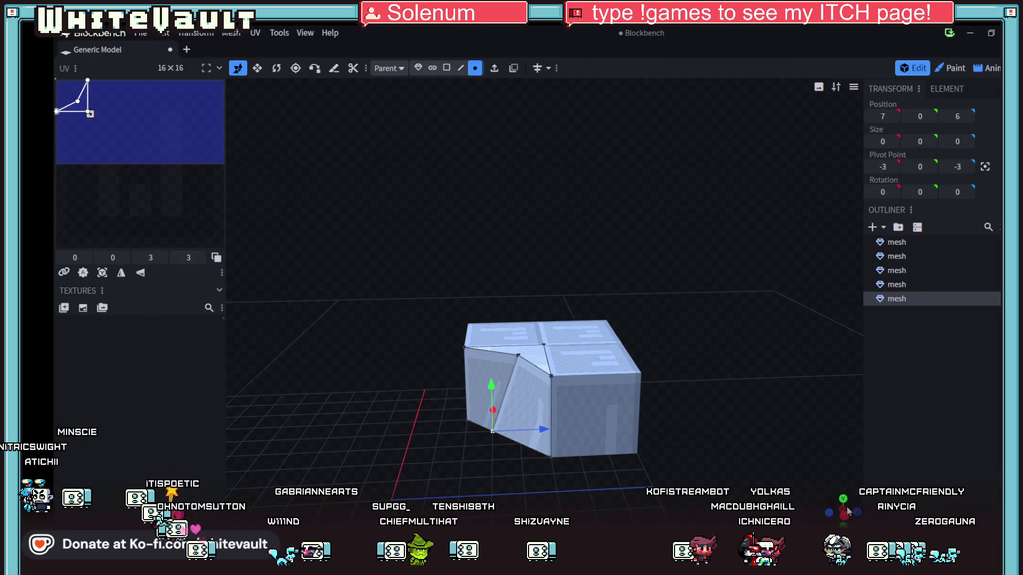
pyautogui.moveTo(847, 511); pyautogui.dragTo(826, 482)
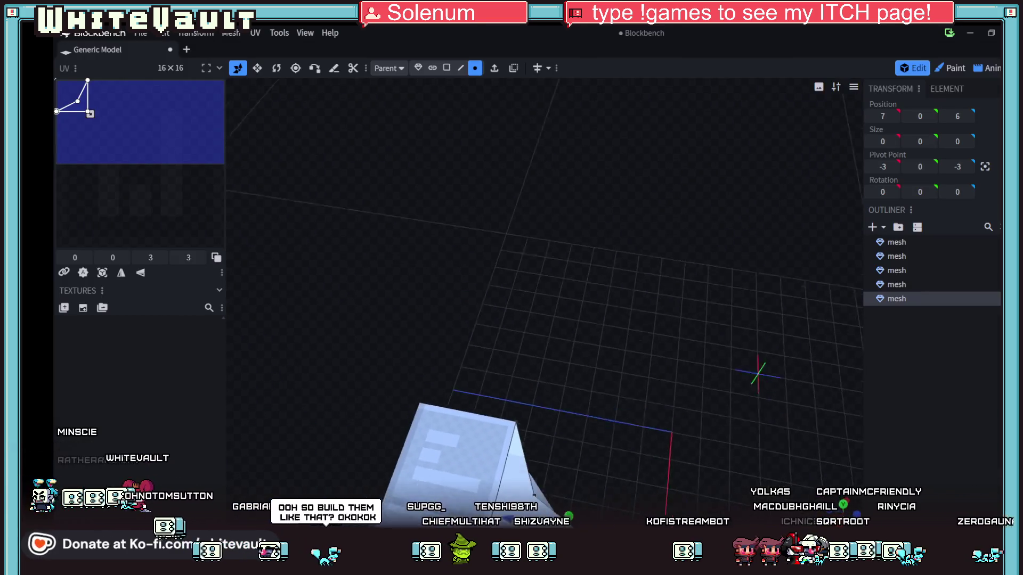
pyautogui.hotkey('ctrl', 'z')
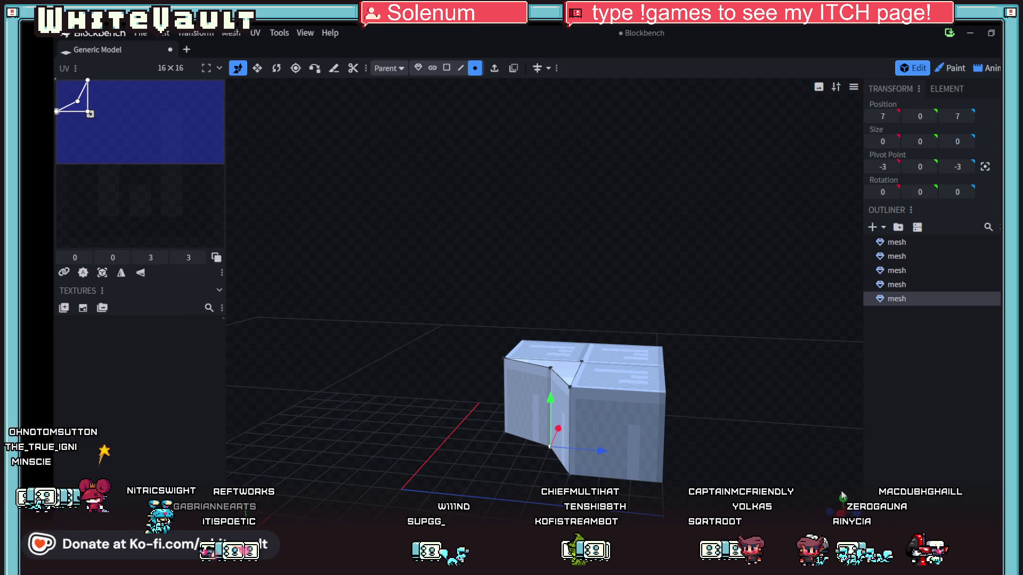
pyautogui.moveTo(254, 343)
pyautogui.mouseDown()
pyautogui.moveTo(602, 404)
pyautogui.moveTo(536, 411)
pyautogui.moveTo(619, 475)
pyautogui.moveTo(637, 396)
pyautogui.moveTo(628, 369)
pyautogui.moveTo(628, 458)
pyautogui.mouseUp()
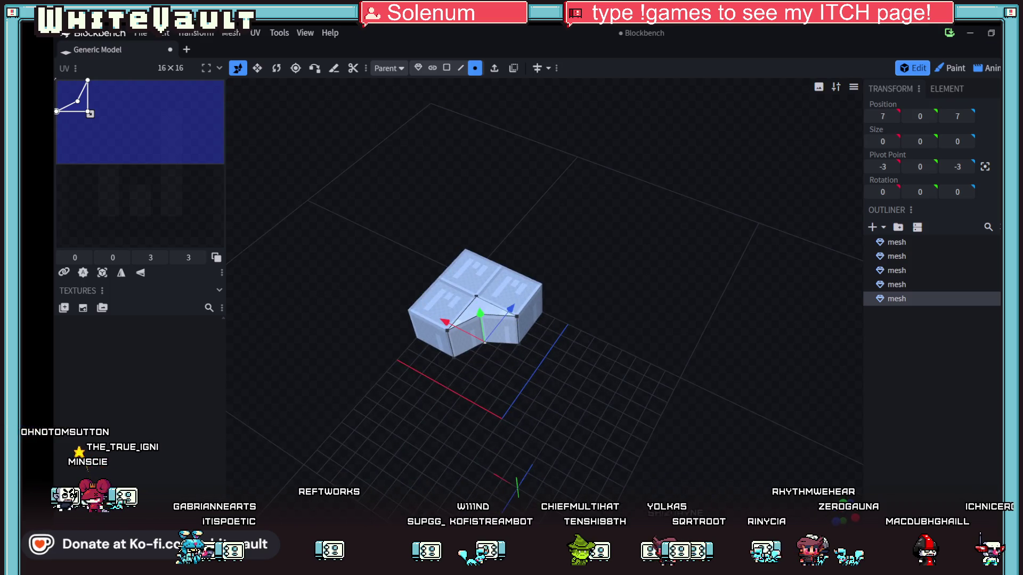
# Quit Blockbench, dismissing the unsaved-changes warning and the update notice
pyautogui.hotkey('alt', 'F4')
pyautogui.click(586, 162)
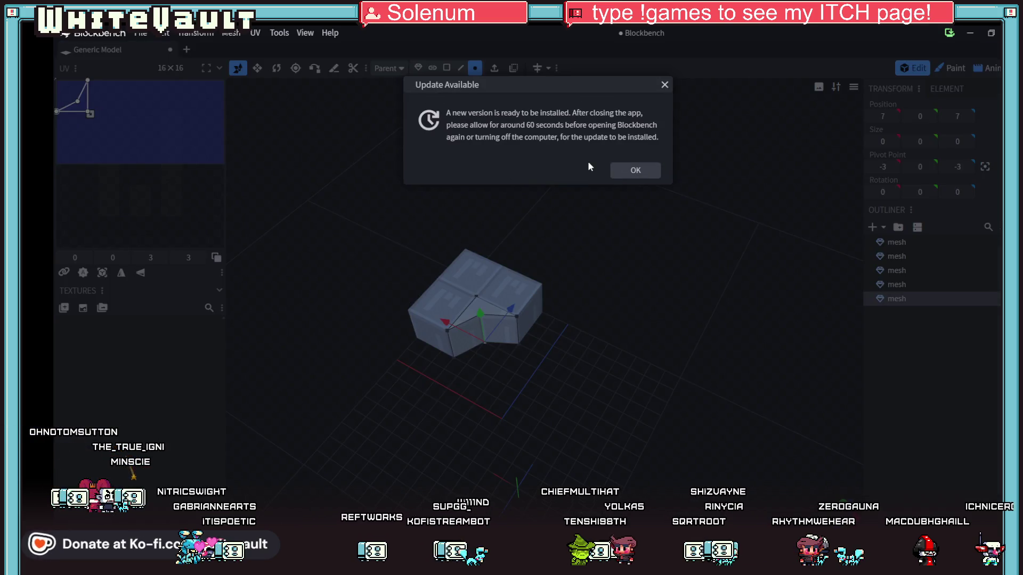
pyautogui.click(654, 170)
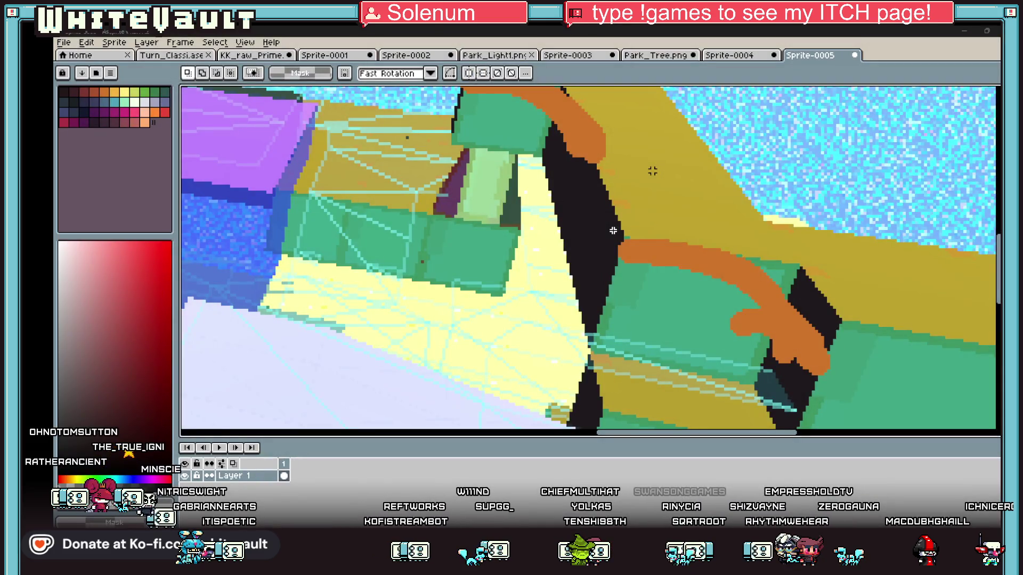
# Return to the Sprite-0004 tree sprite and commit its pending transform
pyautogui.click(726, 56)
pyautogui.scroll(2, 638, 383)
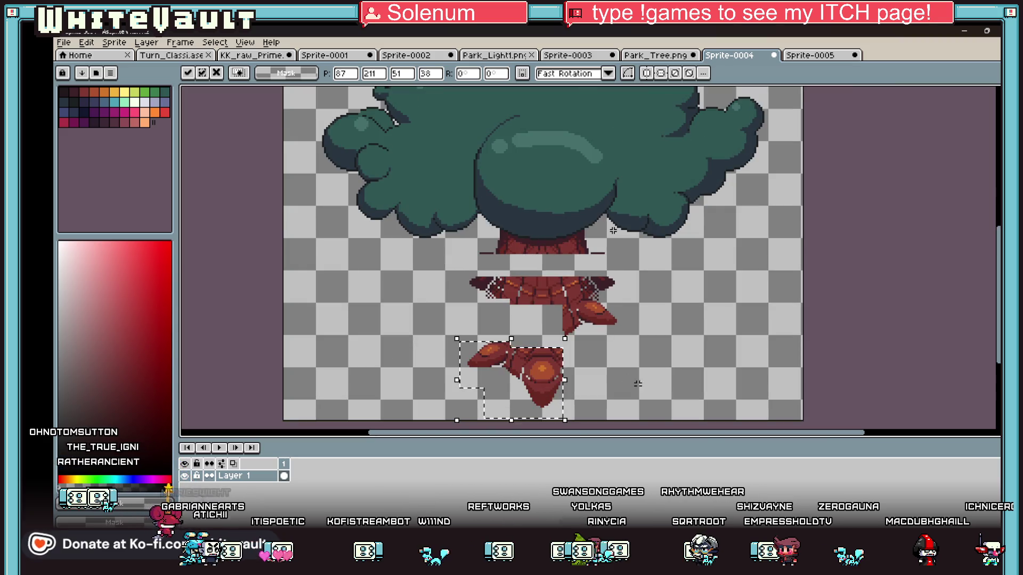
pyautogui.press('Return')
# Delete the stray middle trunk fragment, then select the whole sprite
pyautogui.scroll(1, 451, 371)
pyautogui.moveTo(461, 298)
pyautogui.mouseDown()
pyautogui.moveTo(544, 408)
pyautogui.moveTo(531, 384)
pyautogui.mouseUp()
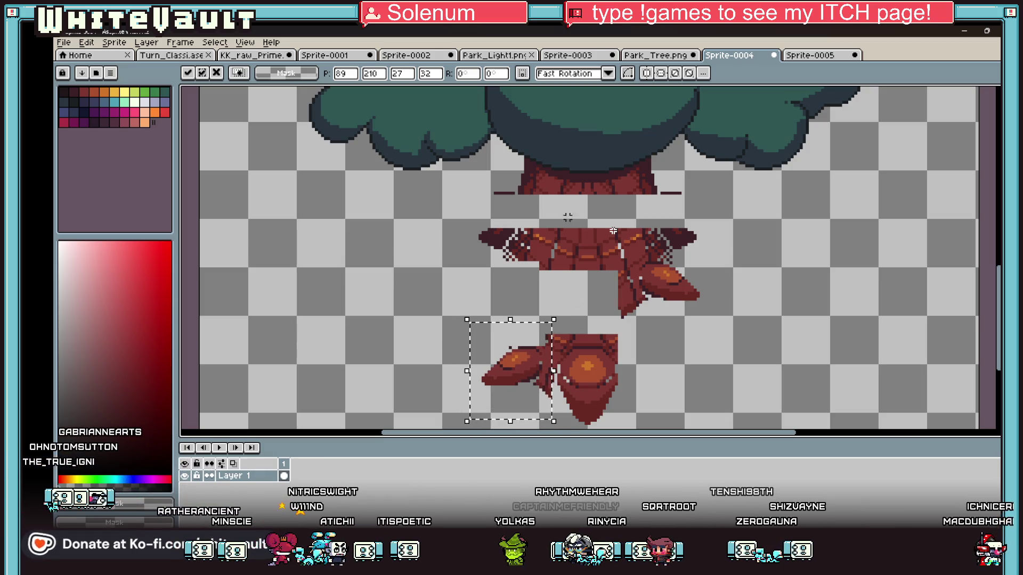
pyautogui.scroll(-1, 613, 231)
pyautogui.scroll(1, 613, 231)
pyautogui.moveTo(458, 206)
pyautogui.mouseDown()
pyautogui.moveTo(792, 285)
pyautogui.moveTo(794, 313)
pyautogui.mouseUp()
pyautogui.press('Delete')
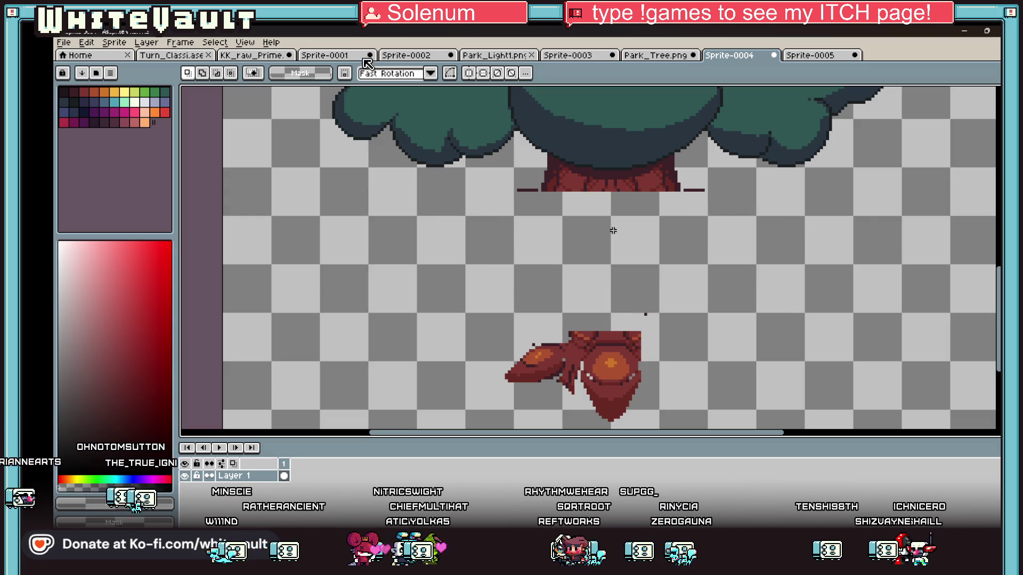
pyautogui.hotkey('ctrl', 'a')
pyautogui.scroll(-1, 613, 230)
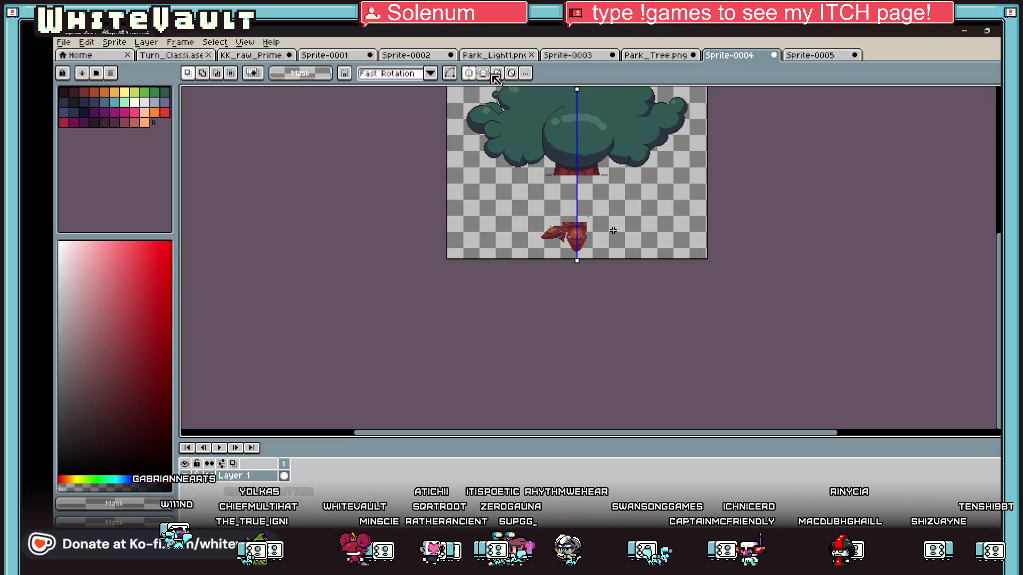
# With a 3px brush in the dark trunk colour, draw mirrored straight trunk edges downward
pyautogui.scroll(2, 613, 231)
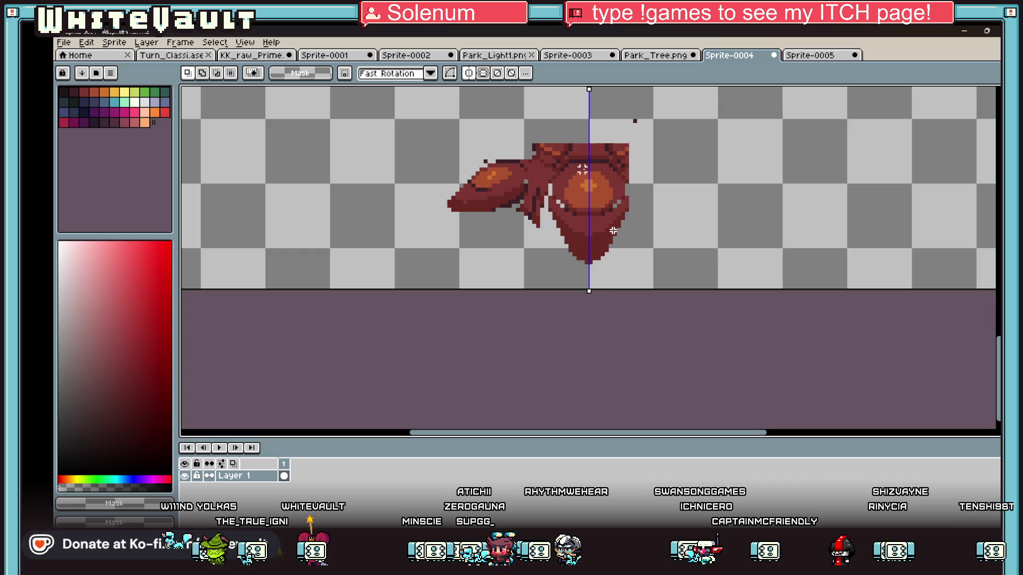
pyautogui.scroll(-1, 613, 231)
pyautogui.press('Return')
pyautogui.scroll(-1, 543, 159)
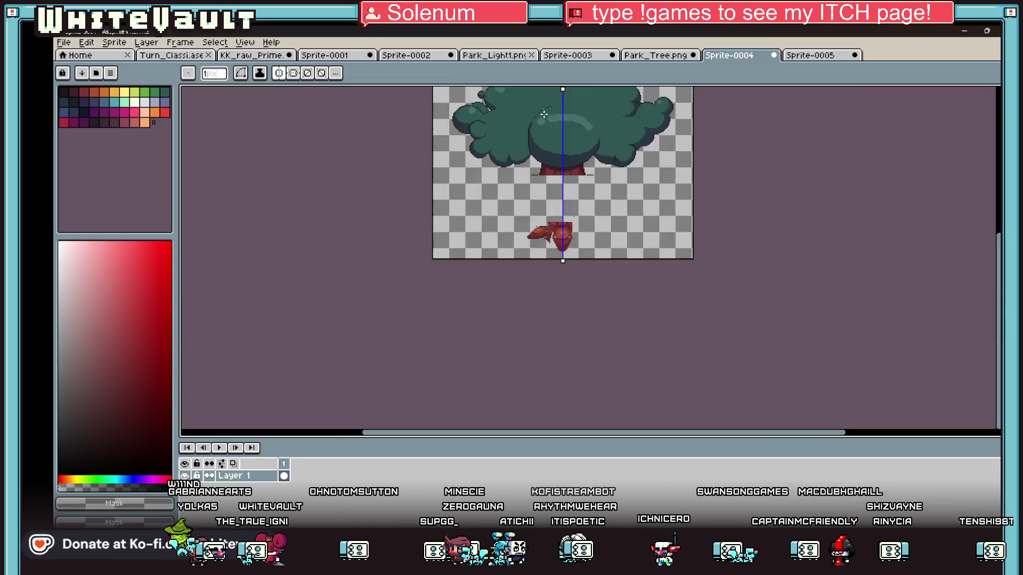
pyautogui.scroll(-2, 543, 158)
pyautogui.scroll(2, 544, 159)
pyautogui.scroll(2, 555, 198)
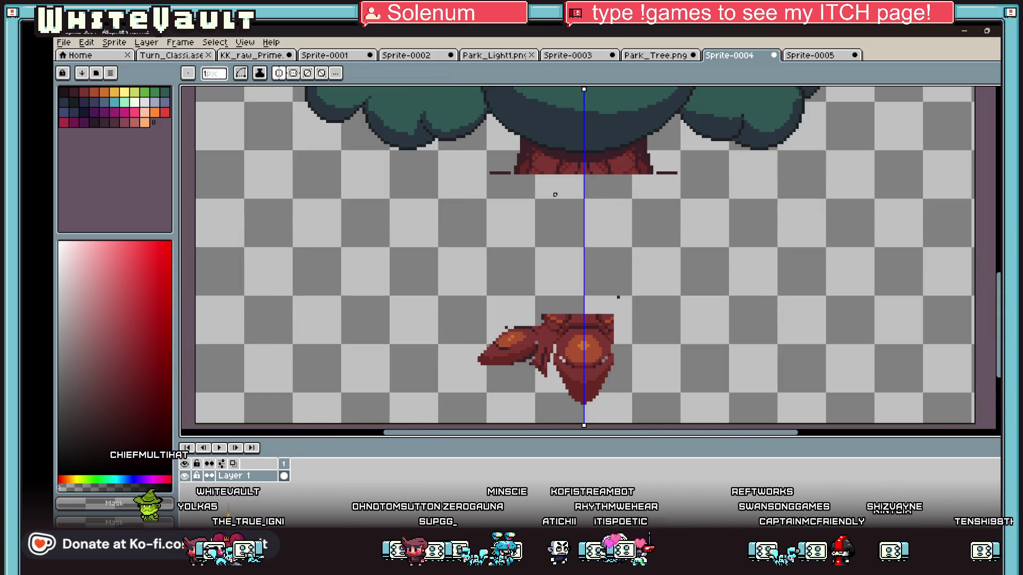
pyautogui.press('+')
pyautogui.press('+')
pyautogui.keyDown('alt'); pyautogui.click(525, 160); pyautogui.keyUp('alt')
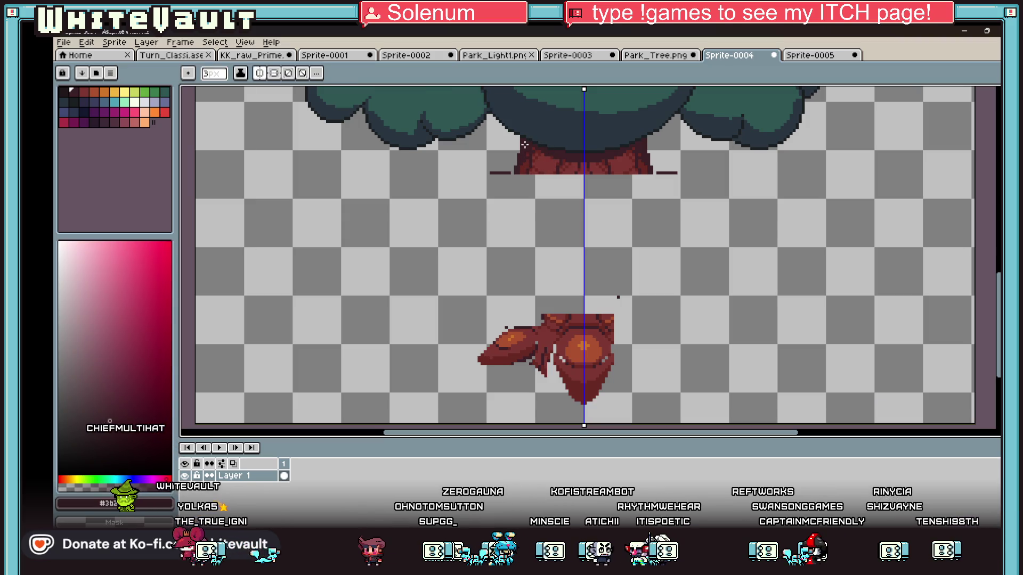
pyautogui.moveTo(533, 226); pyautogui.dragTo(517, 322)
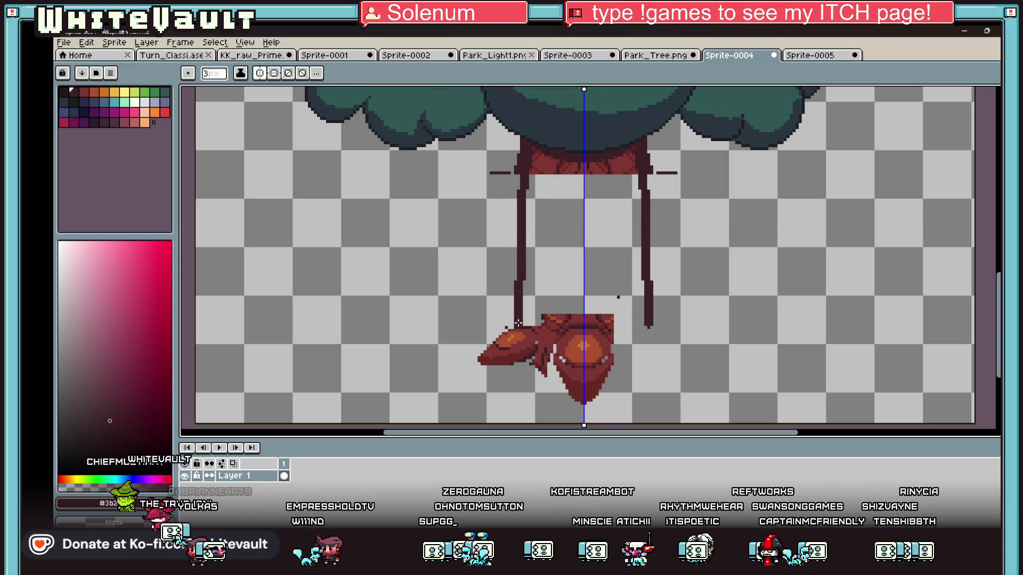
pyautogui.hotkey('ctrl', 'z')
pyautogui.keyDown('shift'); pyautogui.click(525, 322); pyautogui.keyUp('shift')
pyautogui.hotkey('ctrl', 'z')
pyautogui.keyDown('shift'); pyautogui.click(515, 264); pyautogui.keyUp('shift')
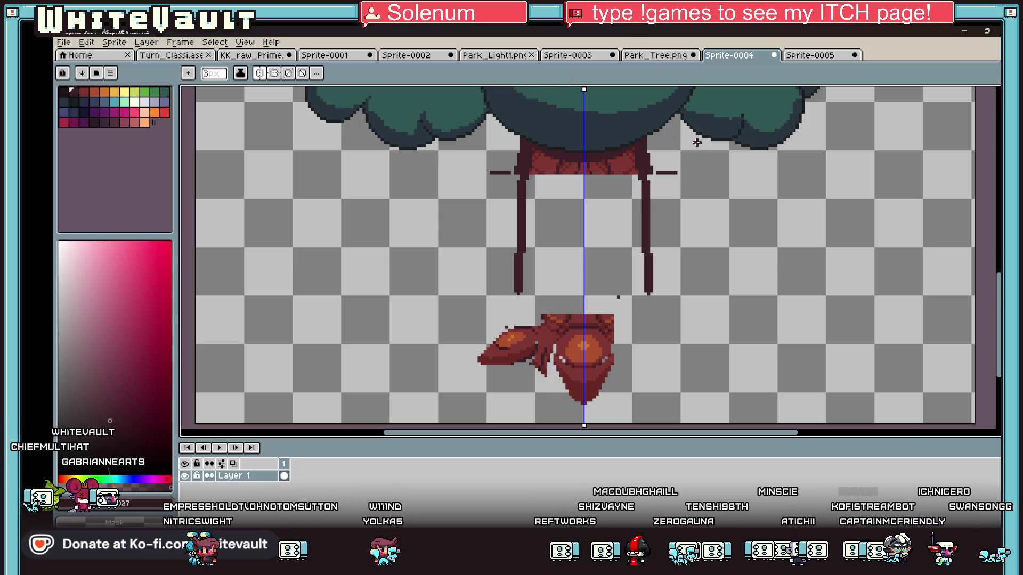
# Redraw the mirrored trunk outlines as 1px straight lines down toward the roots
pyautogui.scroll(-2, 592, 200)
pyautogui.scroll(1, 621, 191)
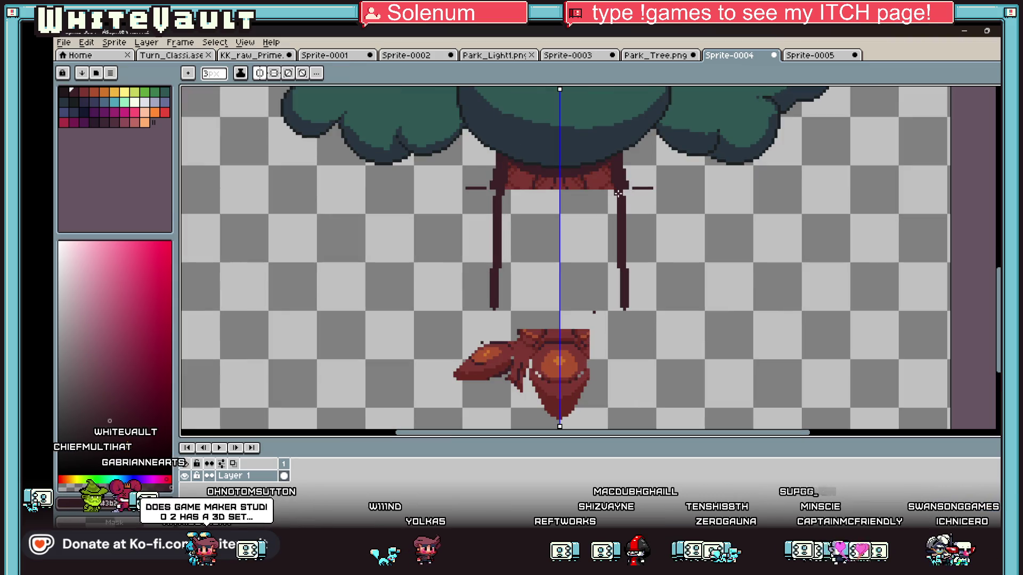
pyautogui.press('b')
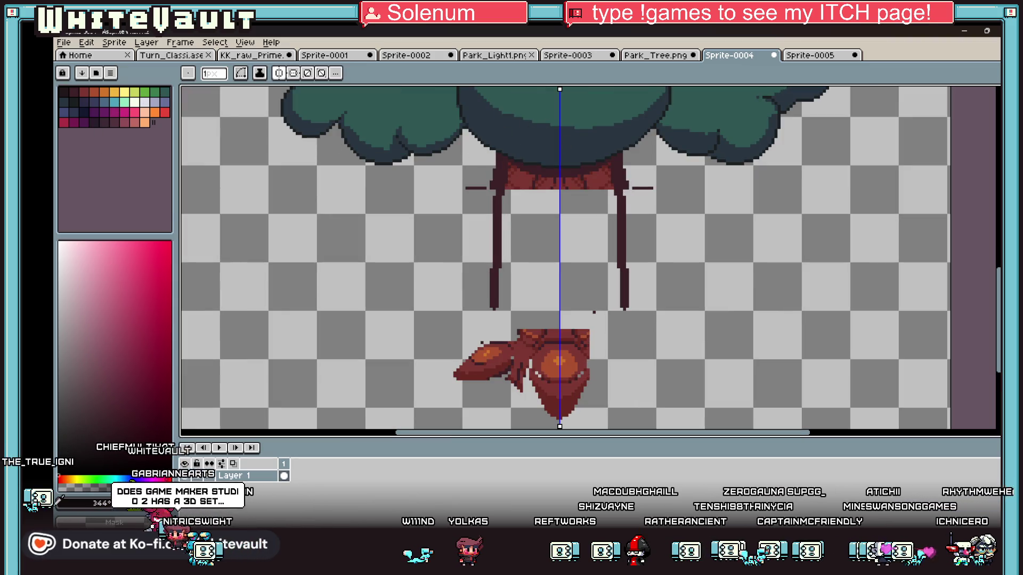
pyautogui.scroll(2, 499, 159)
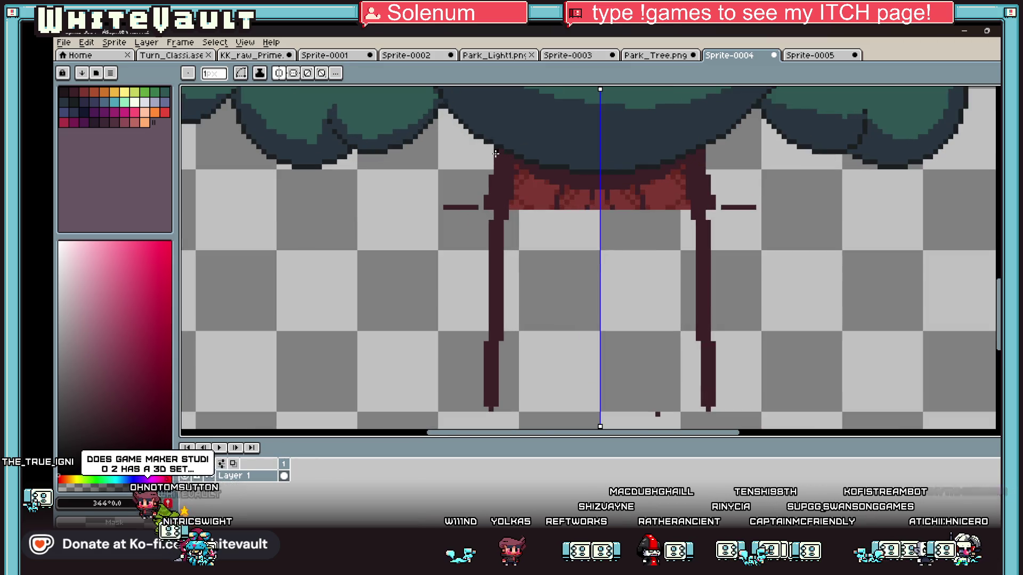
pyautogui.moveTo(494, 153); pyautogui.dragTo(479, 348)
pyautogui.hotkey('ctrl', 'z')
pyautogui.press('b')
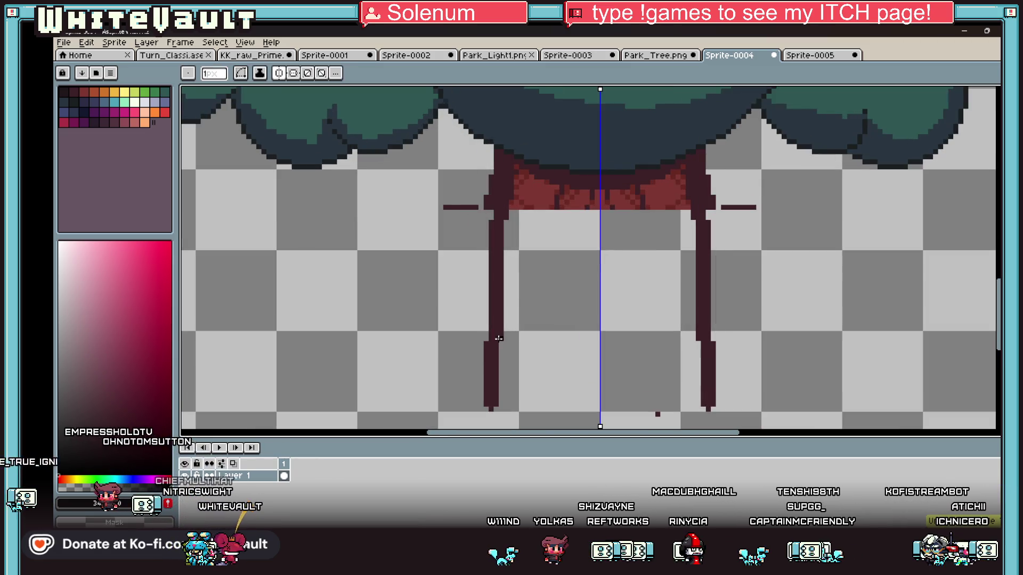
pyautogui.press('b')
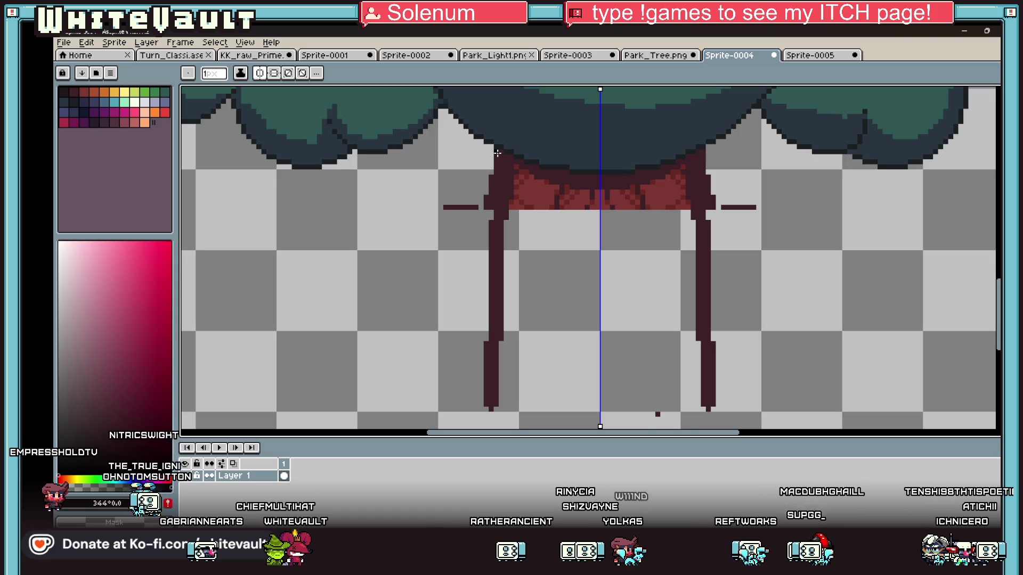
pyautogui.moveTo(497, 153); pyautogui.dragTo(495, 395)
pyautogui.scroll(-5, 495, 395)
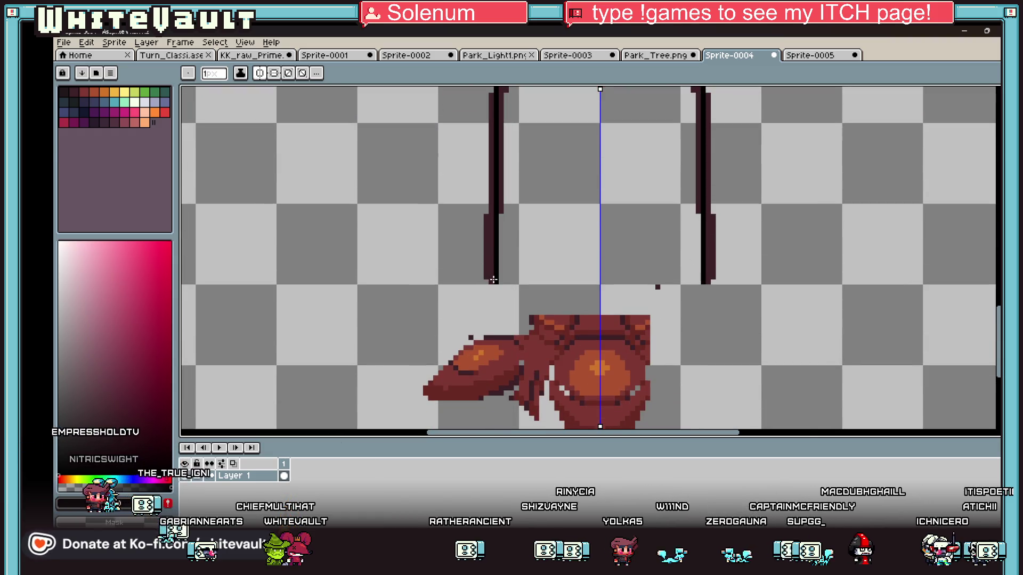
pyautogui.scroll(-2, 493, 279)
pyautogui.scroll(1, 480, 172)
# Clear the stray outline pixels and line stubs beside the trunk with a contiguous transparent fill
pyautogui.press('g')
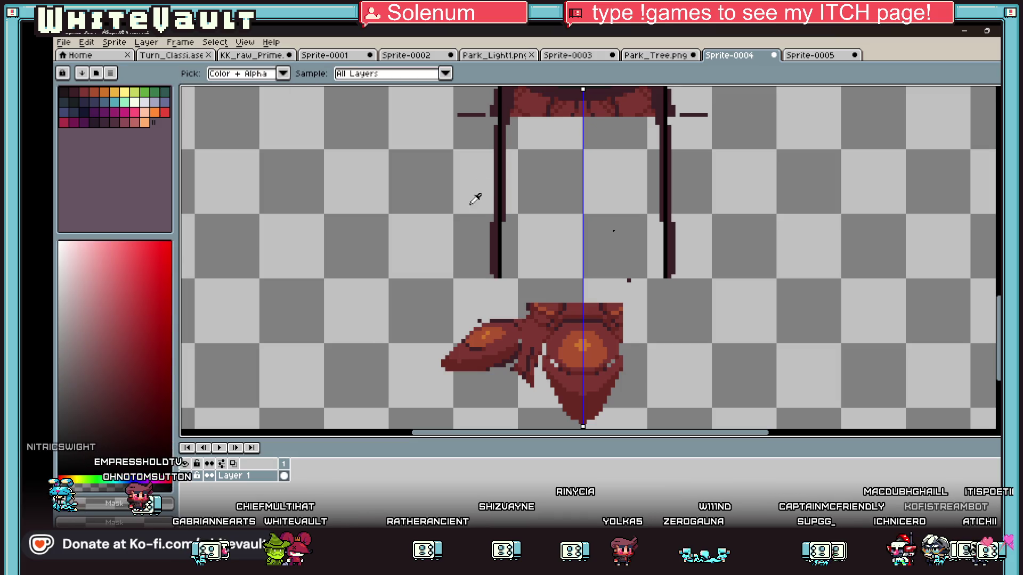
pyautogui.click(496, 205)
pyautogui.click(287, 74)
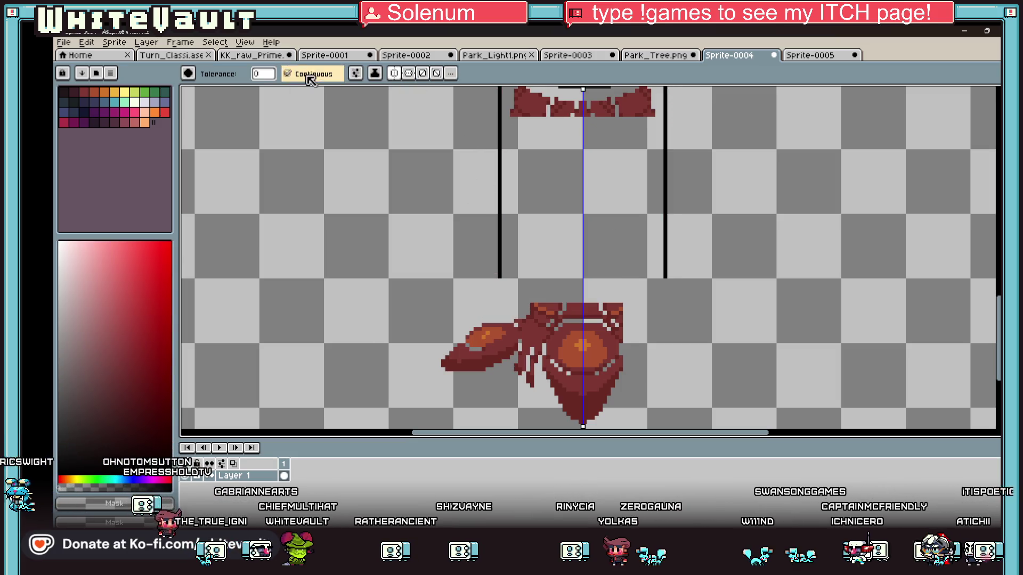
pyautogui.hotkey('ctrl', 'z')
pyautogui.click(488, 99)
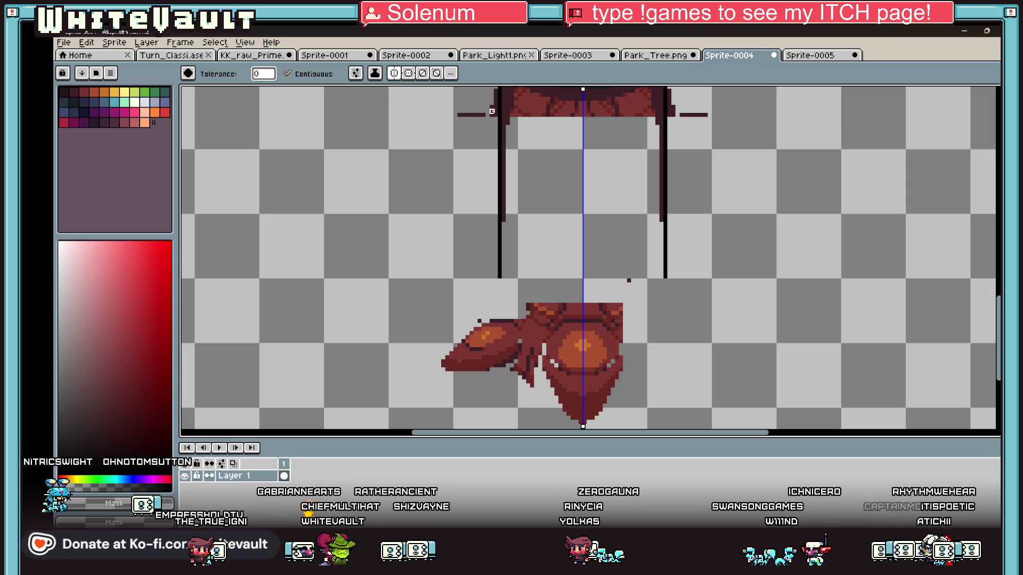
pyautogui.click(491, 102)
pyautogui.click(471, 115)
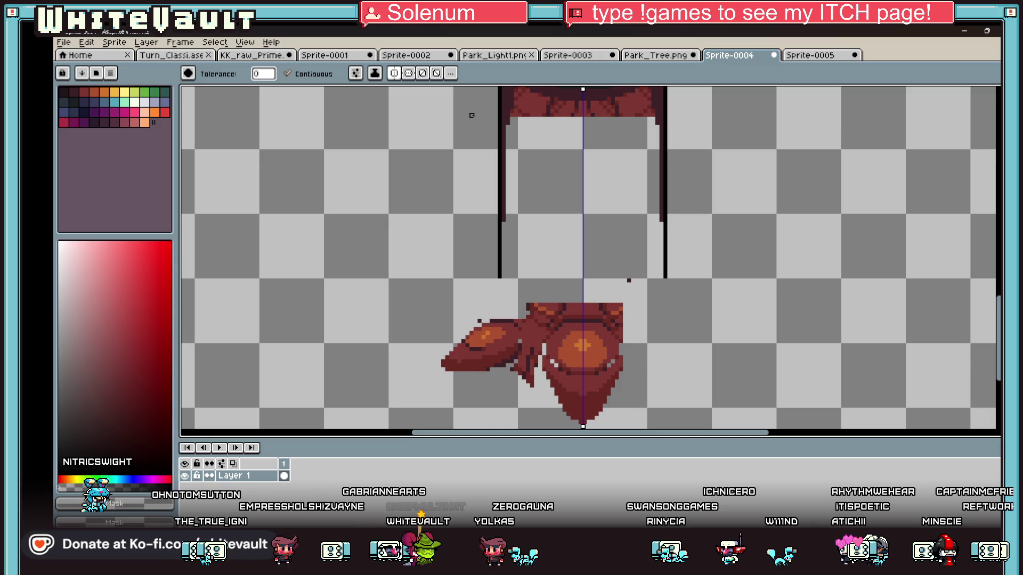
pyautogui.scroll(-3, 660, 203)
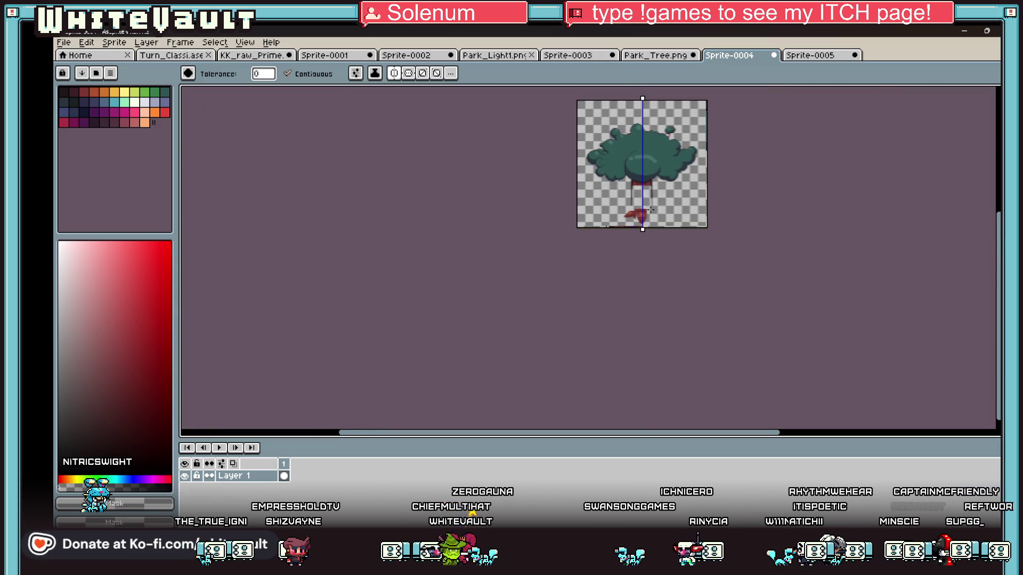
pyautogui.scroll(2, 659, 203)
pyautogui.scroll(2, 629, 177)
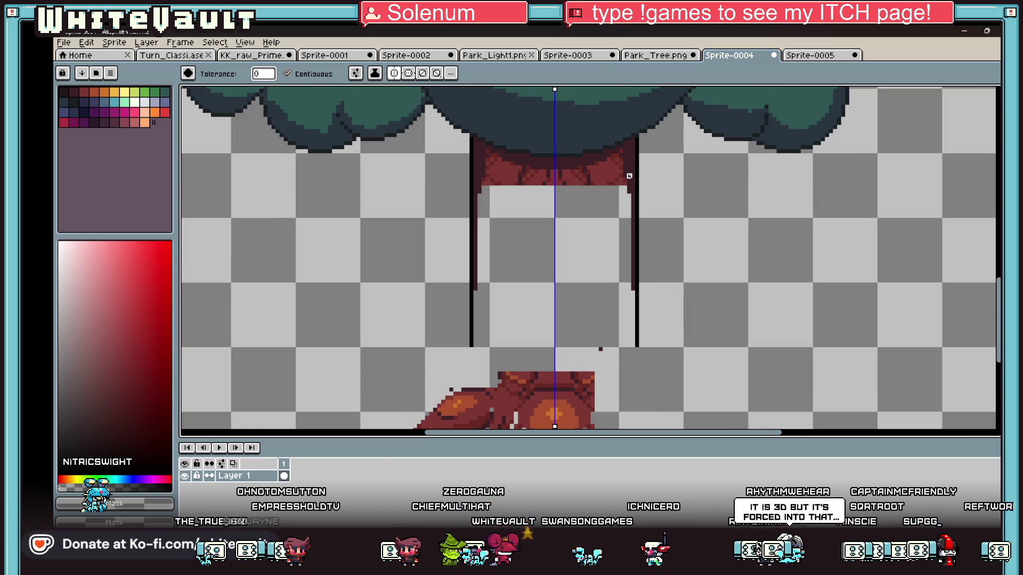
pyautogui.press('b')
pyautogui.scroll(2, 629, 176)
pyautogui.scroll(-3, 617, 225)
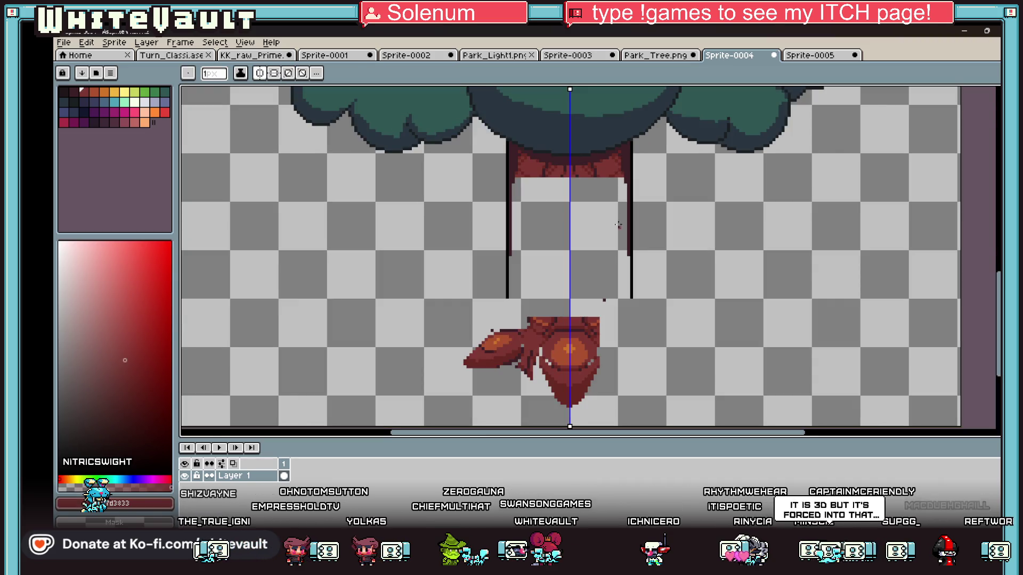
pyautogui.scroll(2, 503, 301)
pyautogui.scroll(2, 501, 304)
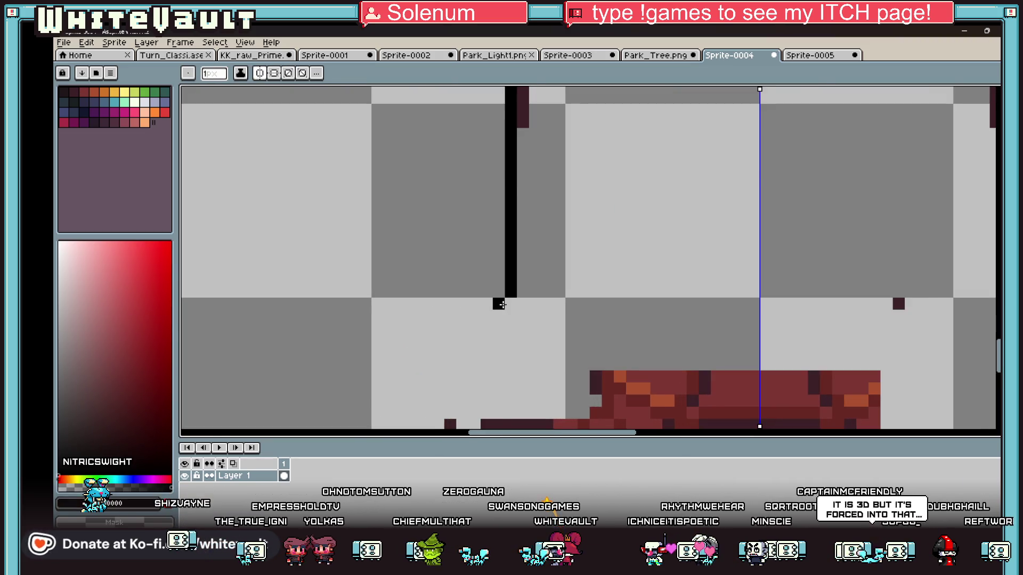
pyautogui.scroll(-4, 501, 304)
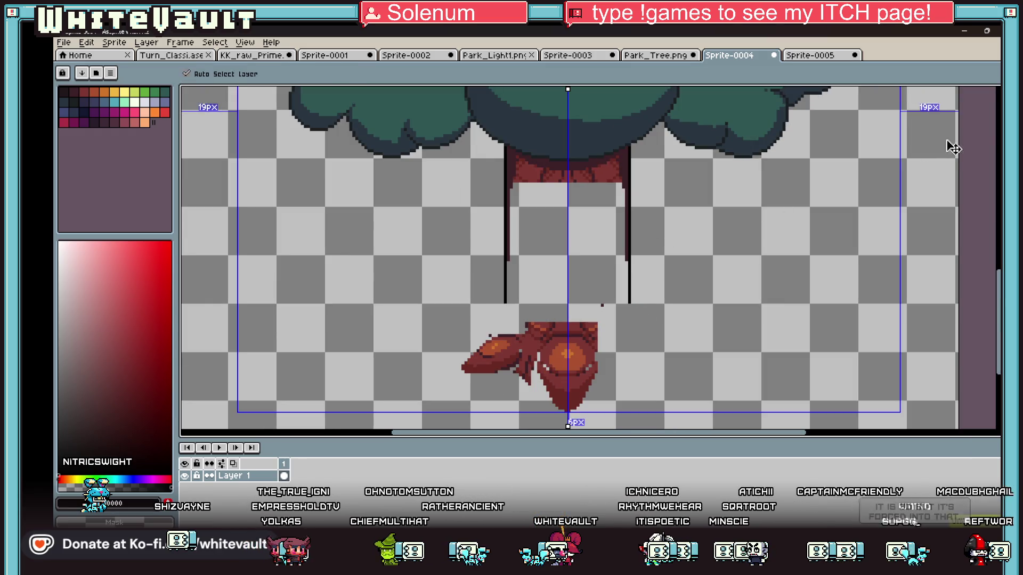
# Move the red root piece up about 53 px and extend the mirrored trunk edges down to it
pyautogui.press('w')
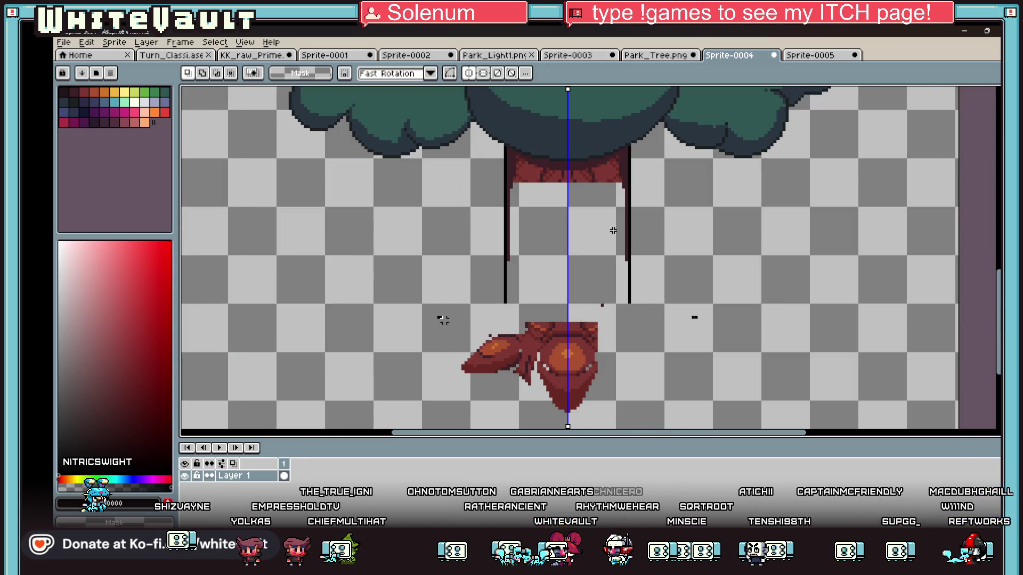
pyautogui.moveTo(437, 314); pyautogui.dragTo(697, 428)
pyautogui.moveTo(605, 406); pyautogui.dragTo(611, 377)
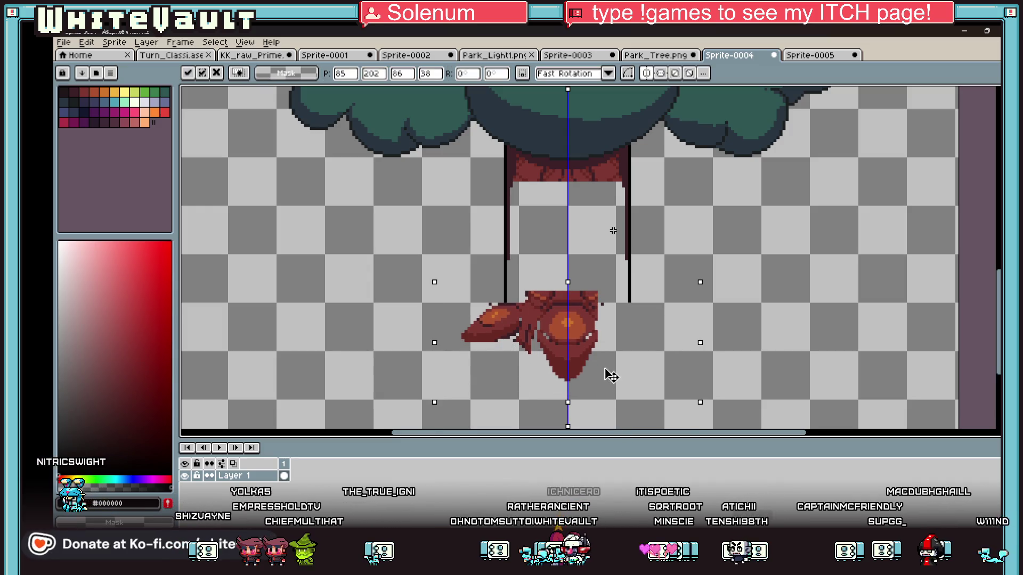
pyautogui.click(354, 372)
pyautogui.scroll(1, 474, 322)
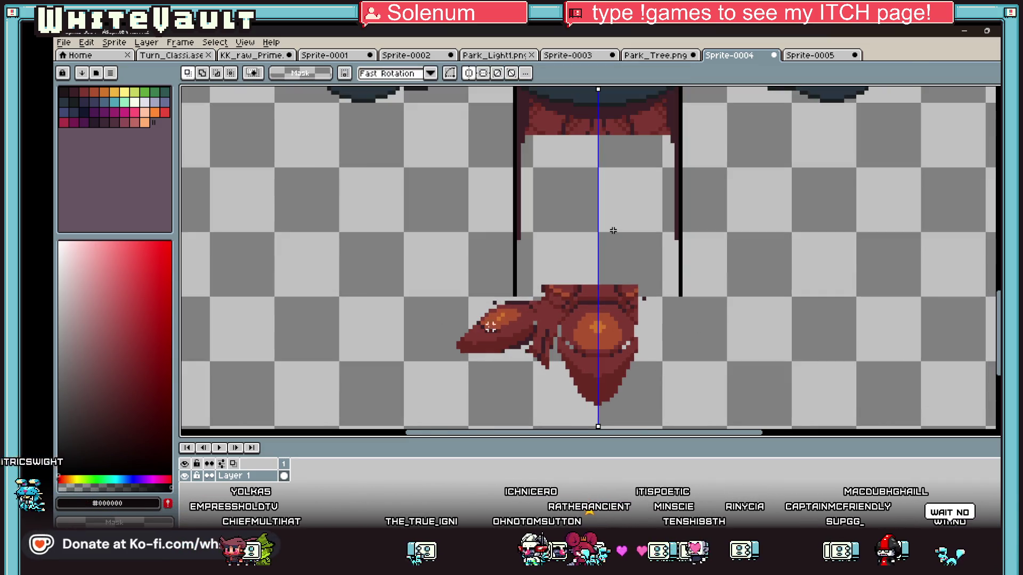
pyautogui.press('b')
pyautogui.scroll(3, 499, 300)
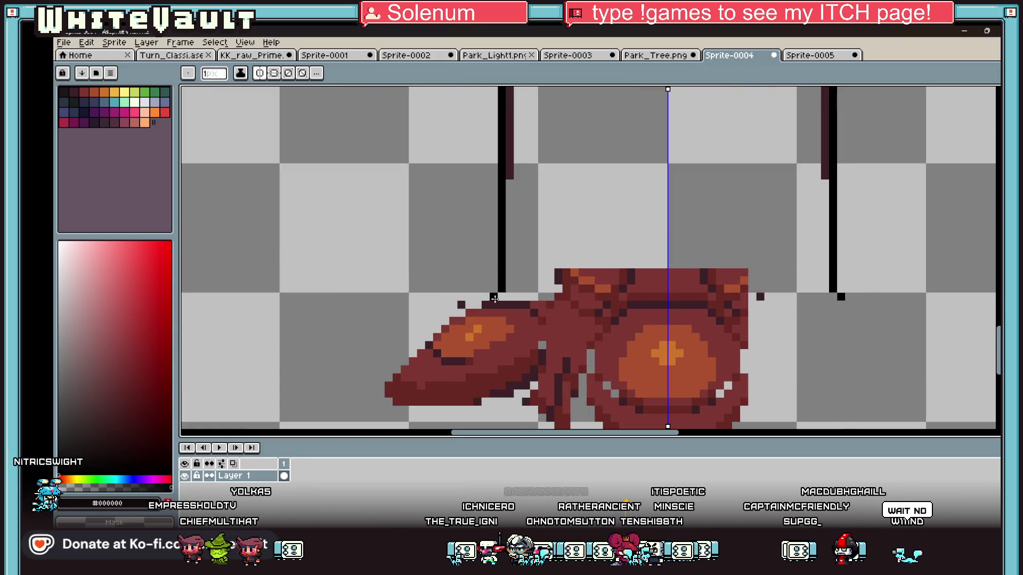
pyautogui.moveTo(498, 300)
pyautogui.mouseDown()
pyautogui.moveTo(461, 312)
pyautogui.moveTo(383, 386)
pyautogui.mouseUp()
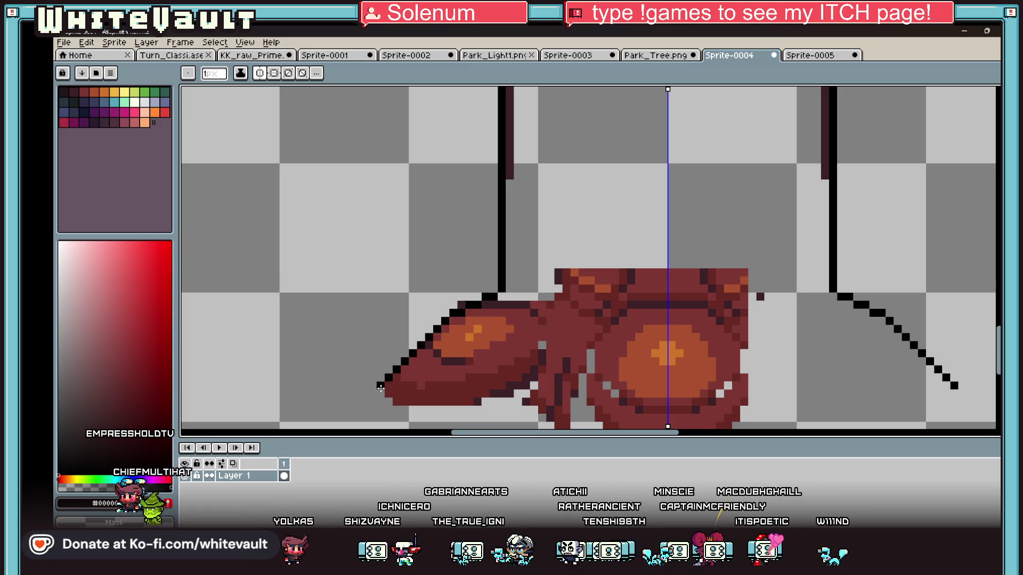
pyautogui.scroll(-3, 560, 322)
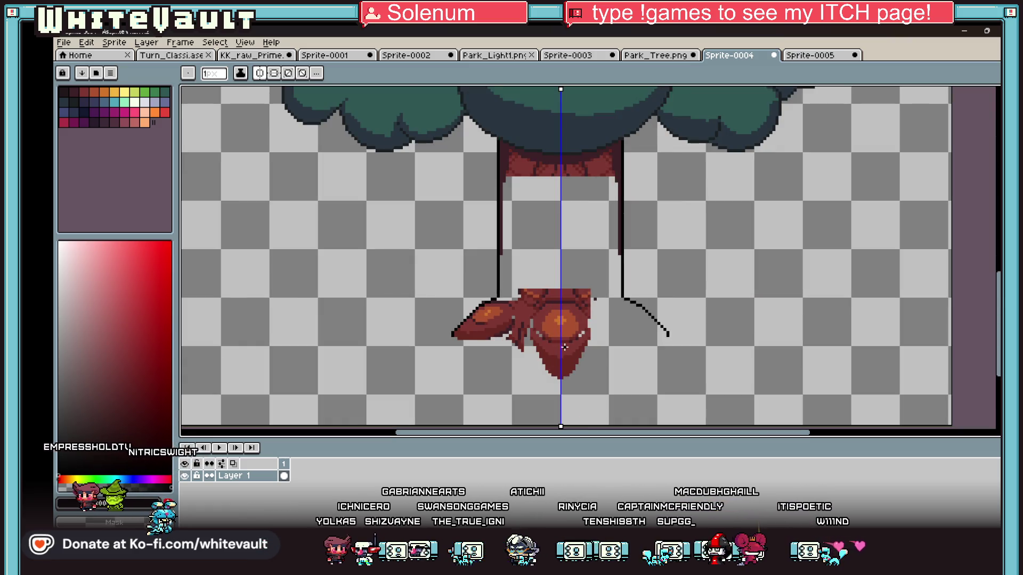
# Nudge the lower part of the roots further up and drop them in place
pyautogui.click(983, 97)
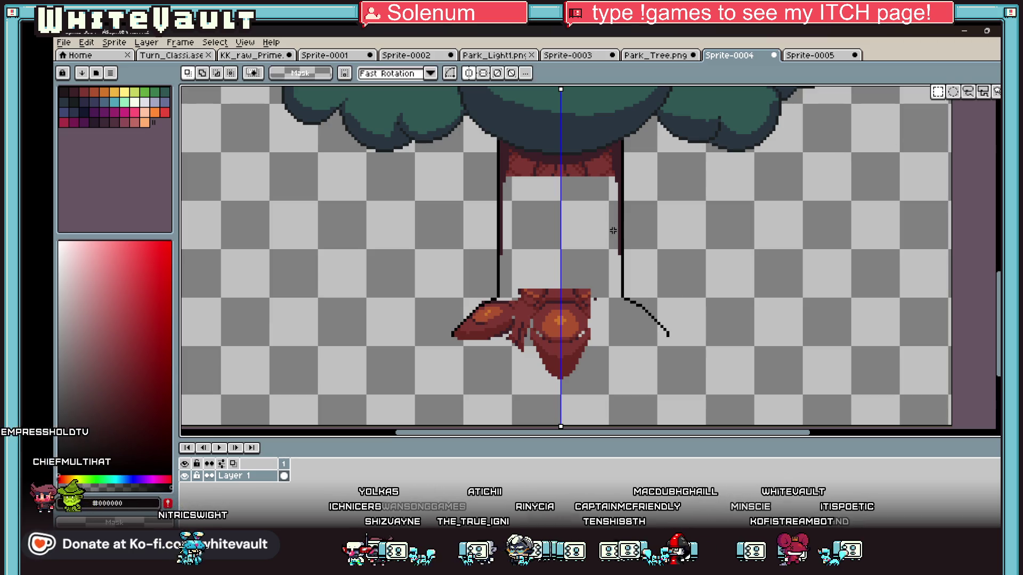
pyautogui.moveTo(521, 292); pyautogui.dragTo(599, 388)
pyautogui.press('Return')
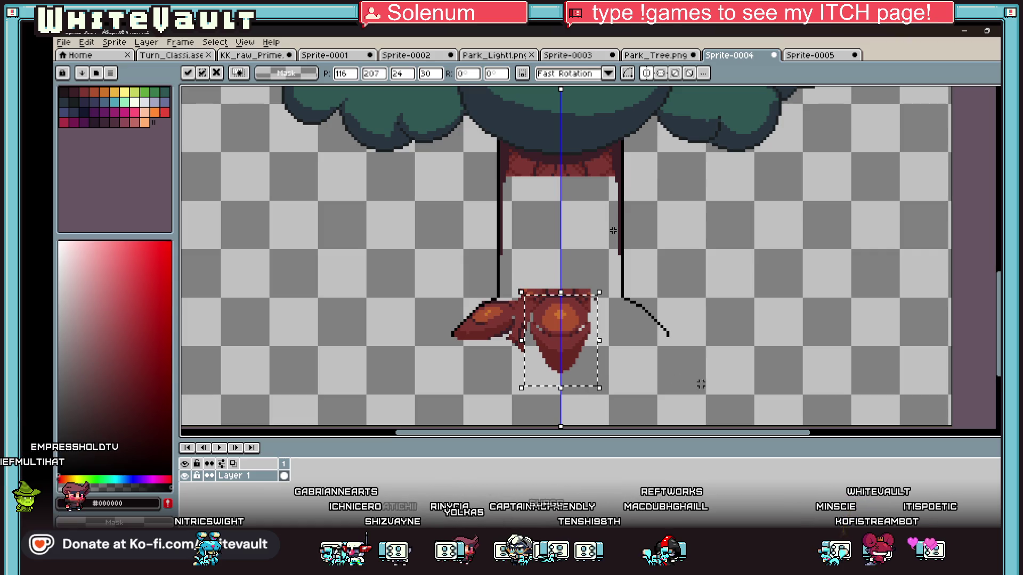
pyautogui.moveTo(502, 352); pyautogui.dragTo(622, 414)
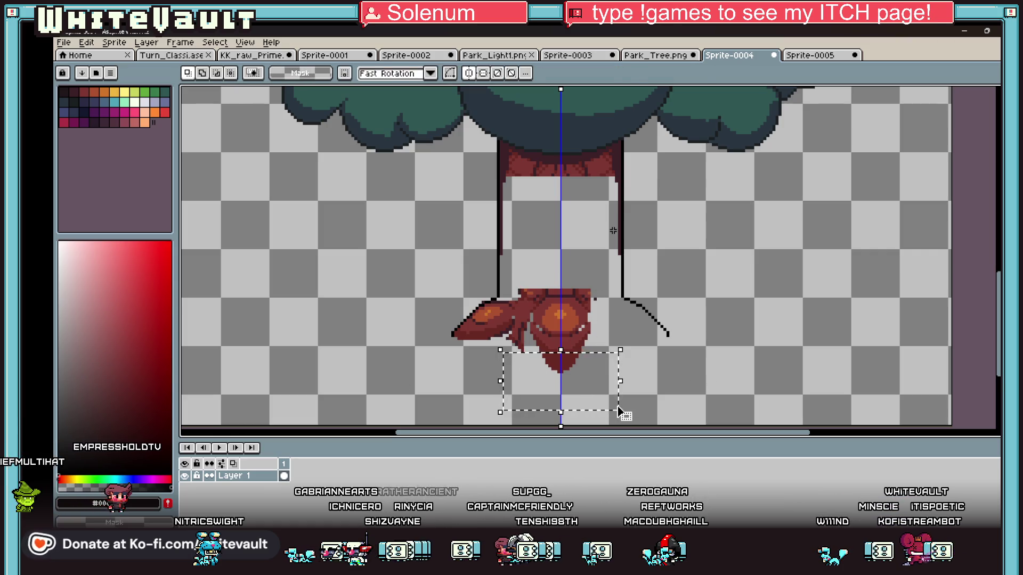
pyautogui.press('Up')
pyautogui.press('Up')
pyautogui.press('Up')
pyautogui.click(549, 312)
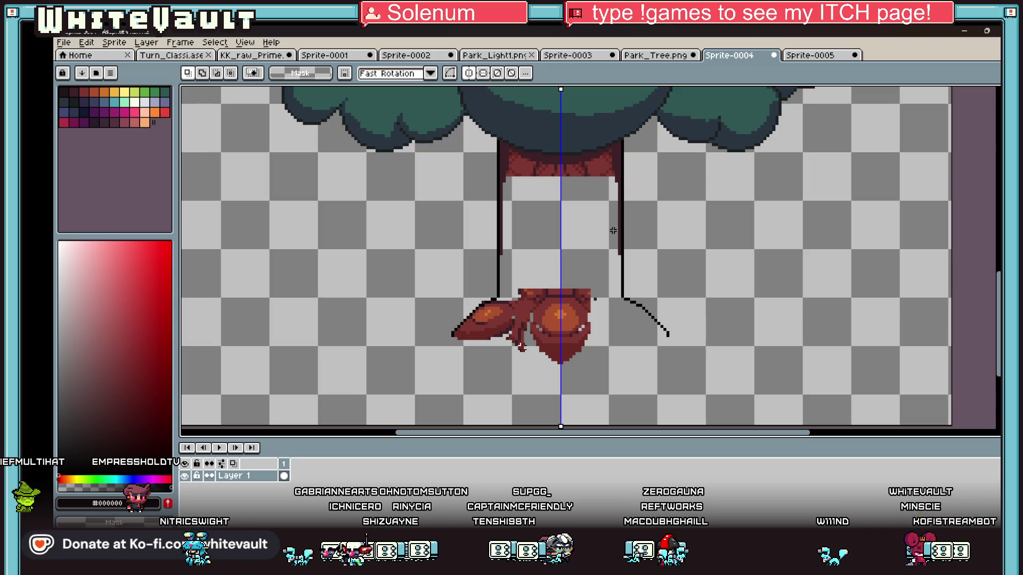
# Draw a mirrored black ground outline beneath the roots with the 1px pencil
pyautogui.scroll(2, 512, 356)
pyautogui.press('b')
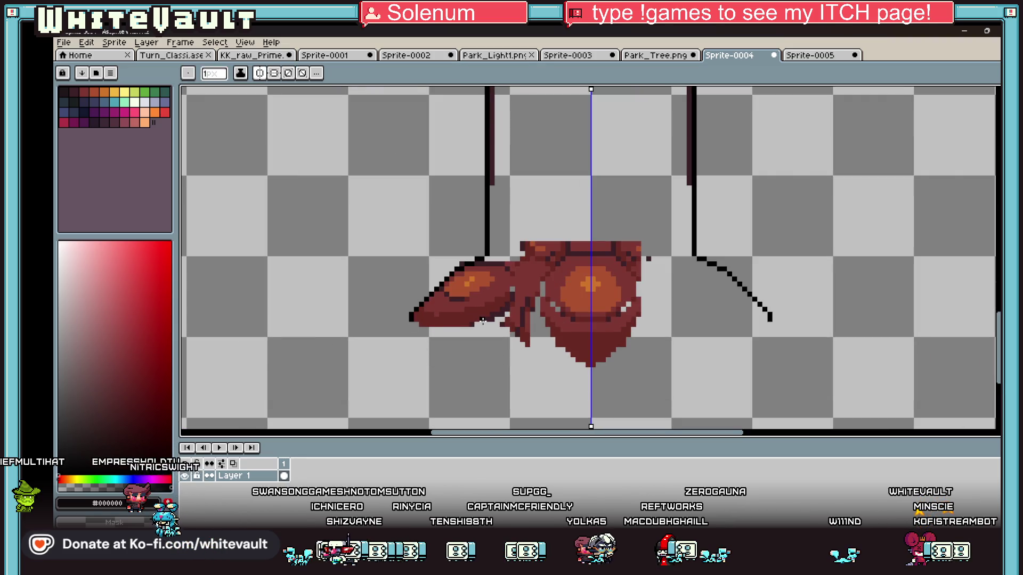
pyautogui.scroll(2, 482, 320)
pyautogui.moveTo(463, 326)
pyautogui.mouseDown()
pyautogui.moveTo(628, 324)
pyautogui.moveTo(657, 381)
pyautogui.moveTo(682, 401)
pyautogui.mouseUp()
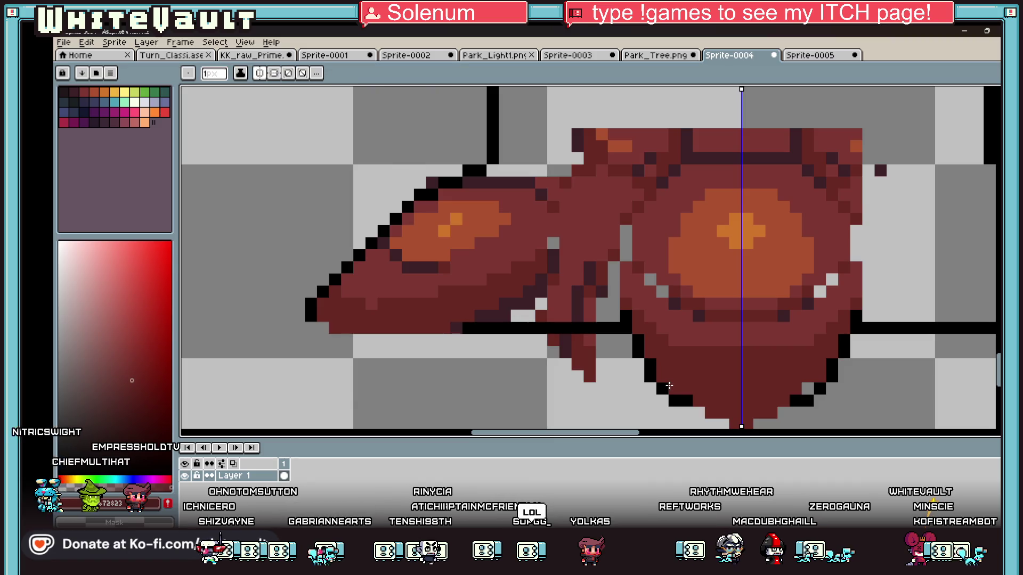
# Erase the red drip below the roots and add black outline pixels on both root sides
pyautogui.hotkey('ctrl', 'z')
pyautogui.press('g')
pyautogui.click(578, 341)
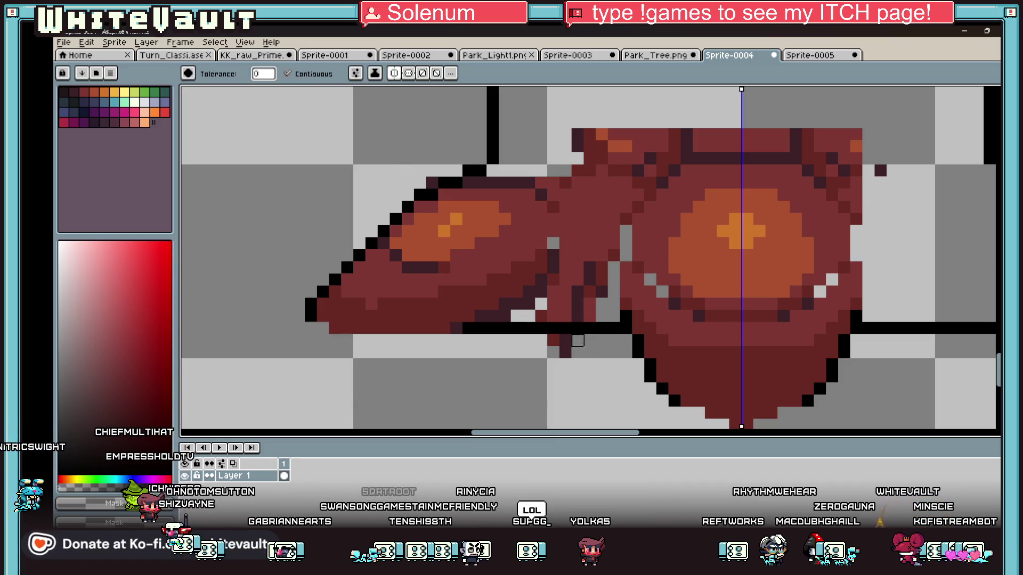
pyautogui.click(559, 343)
pyautogui.press('e')
pyautogui.press('b')
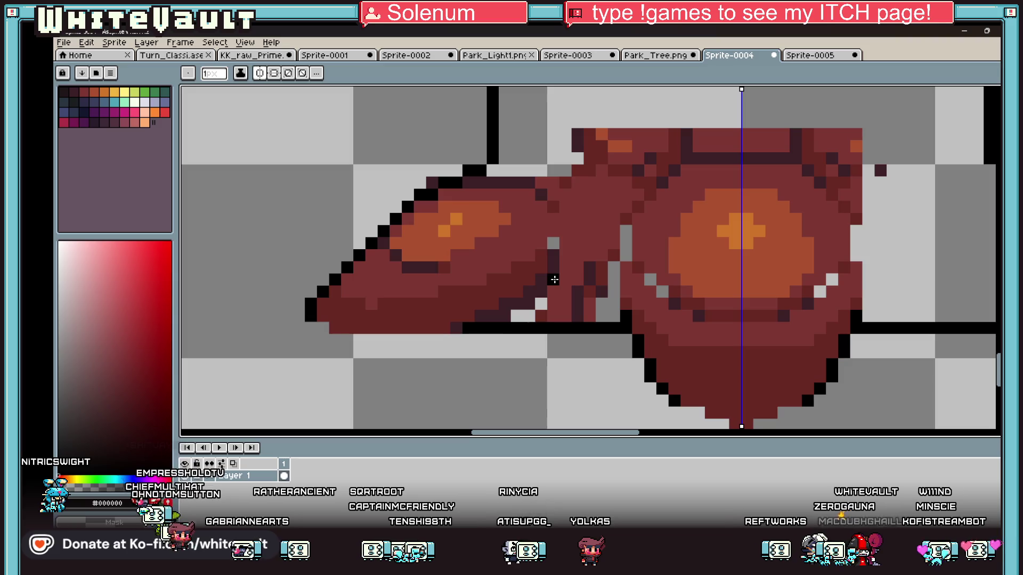
pyautogui.moveTo(535, 304); pyautogui.dragTo(540, 304)
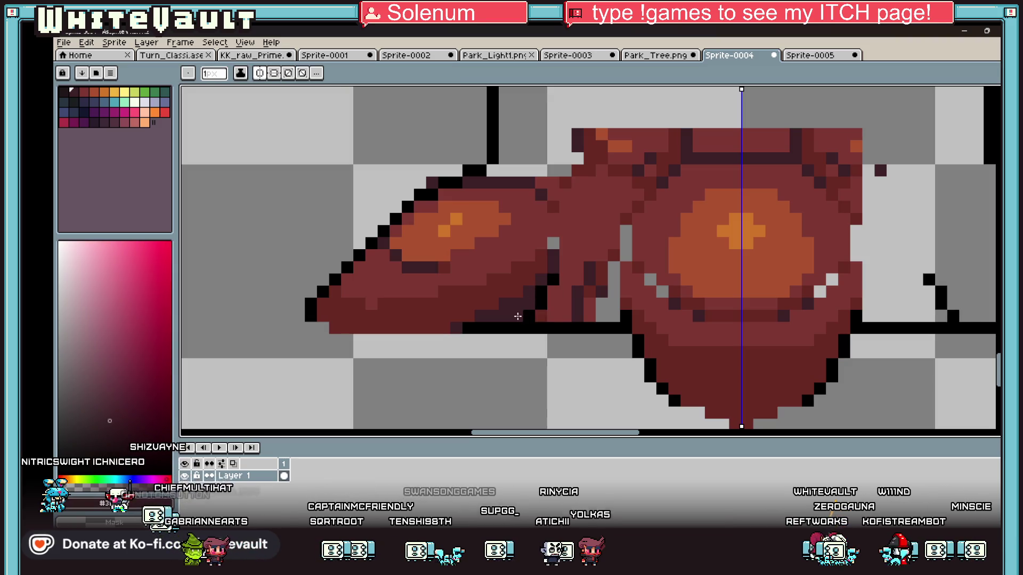
# Draw a canvas-picked red line up the trunk's centre, then turn off symmetry
pyautogui.press('i')
pyautogui.scroll(-4, 556, 253)
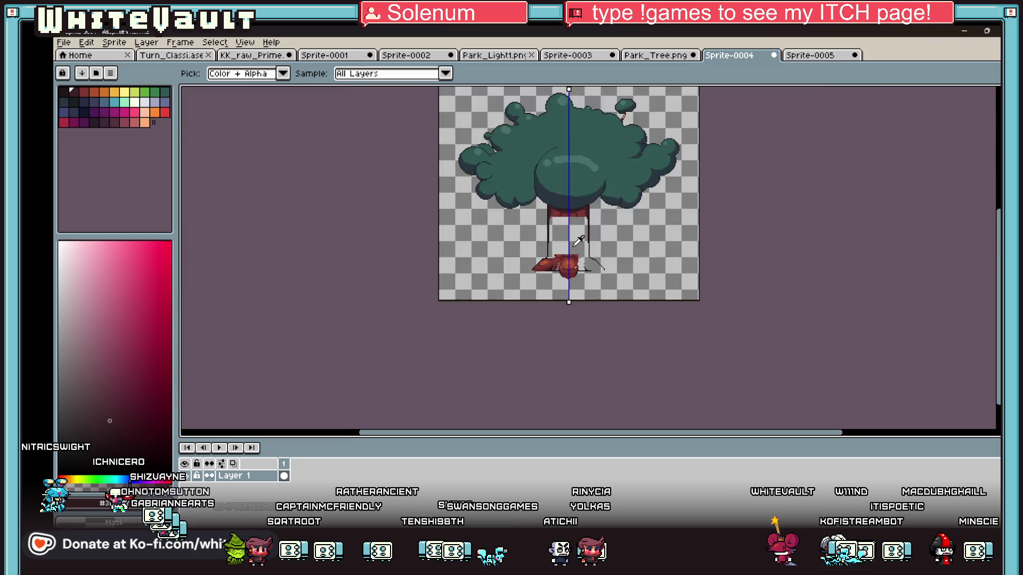
pyautogui.scroll(3, 578, 242)
pyautogui.press('b')
pyautogui.moveTo(554, 277)
pyautogui.mouseDown()
pyautogui.moveTo(549, 117)
pyautogui.moveTo(554, 129)
pyautogui.mouseUp()
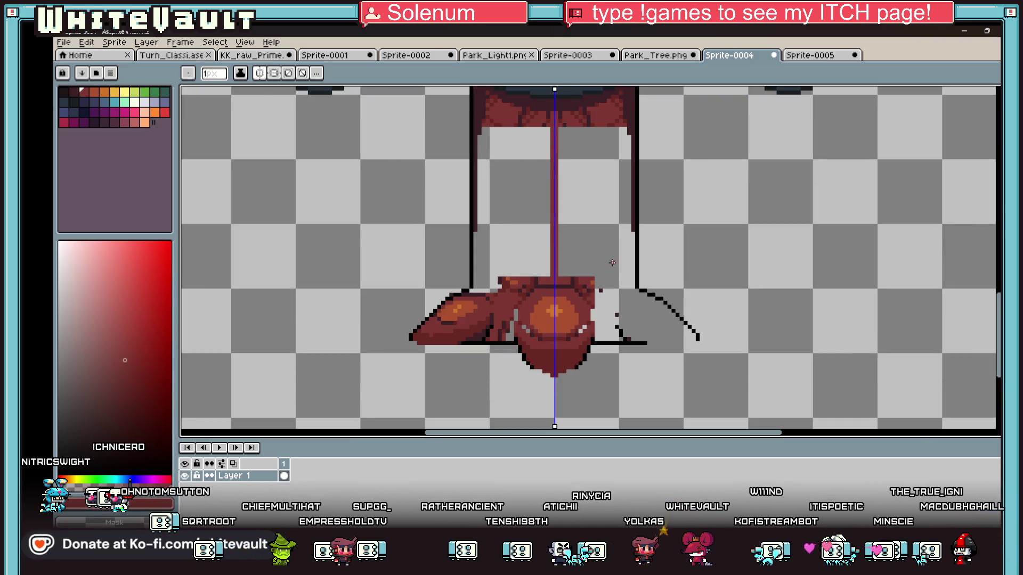
pyautogui.click(265, 75)
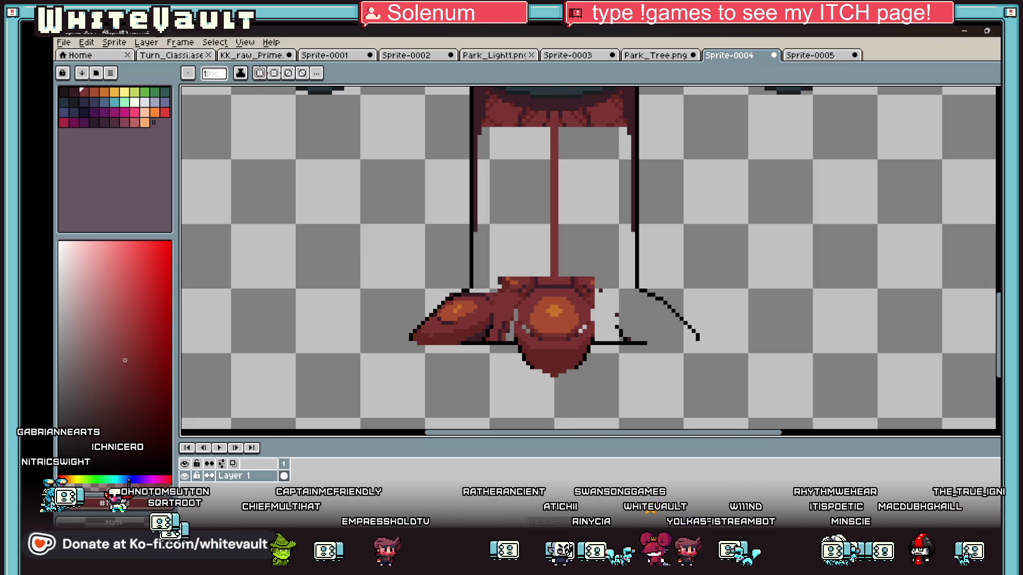
# Copy the left root, flip it horizontally and place it as the matching right root
pyautogui.press('m')
pyautogui.moveTo(317, 230)
pyautogui.mouseDown()
pyautogui.moveTo(506, 377)
pyautogui.moveTo(559, 402)
pyautogui.mouseUp()
pyautogui.hotkey('ctrl', 'c')
pyautogui.hotkey('ctrl', 'v')
pyautogui.hotkey('shift', 'h')
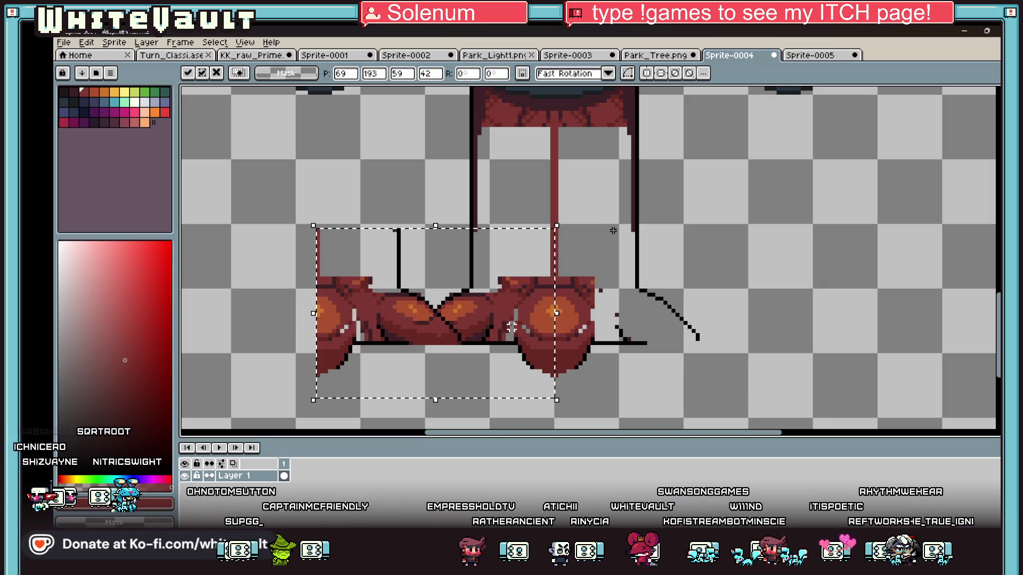
pyautogui.moveTo(480, 320); pyautogui.dragTo(740, 322)
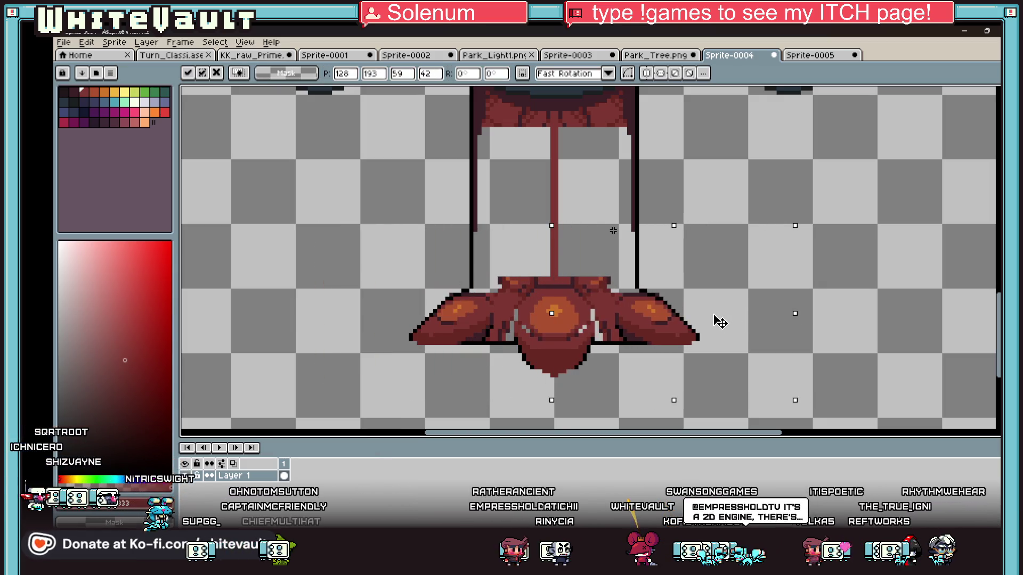
pyautogui.scroll(-2, 714, 319)
pyautogui.press('Return')
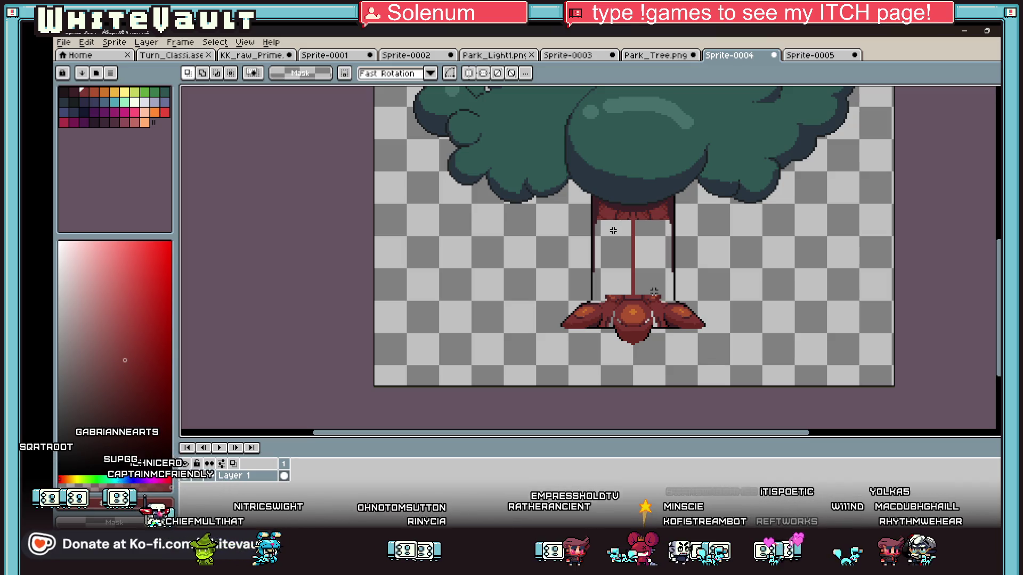
pyautogui.press('i')
pyautogui.scroll(2, 655, 266)
# Bucket-fill the trunk halves and the grey gap between the roots with the trunk red
pyautogui.press('g')
pyautogui.click(655, 293)
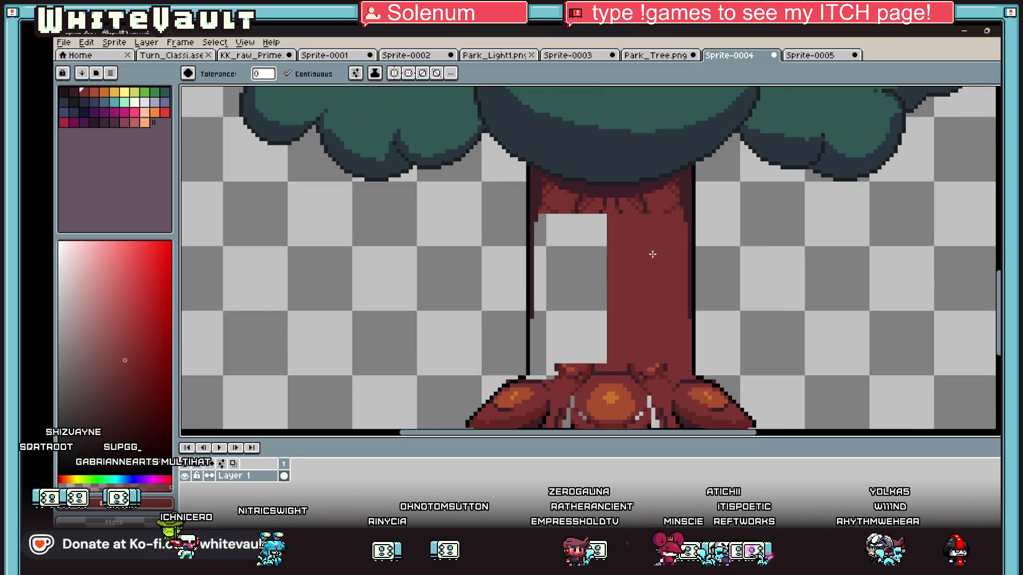
pyautogui.click(587, 273)
pyautogui.scroll(-2, 588, 273)
pyautogui.scroll(2, 622, 371)
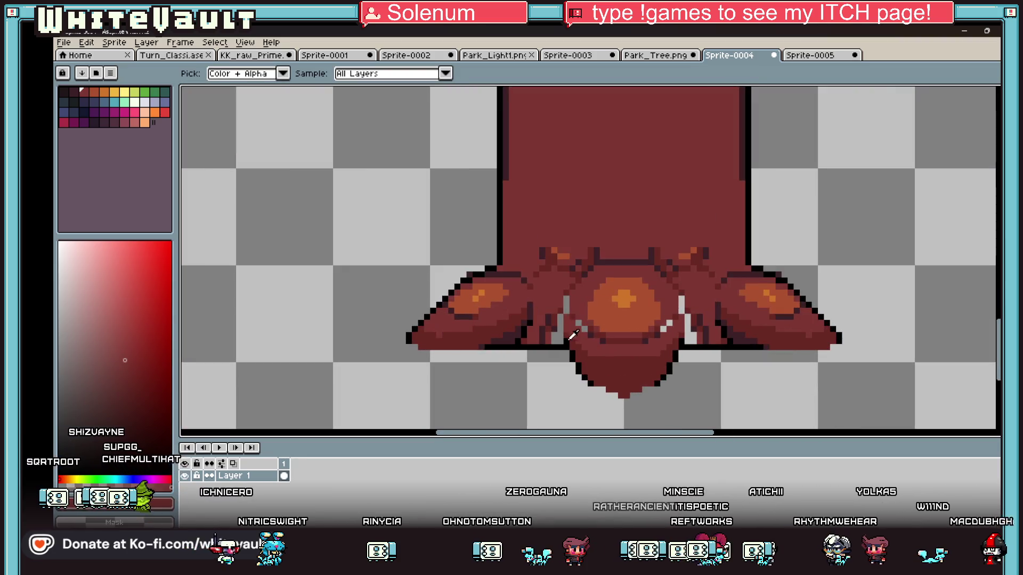
pyautogui.click(558, 337)
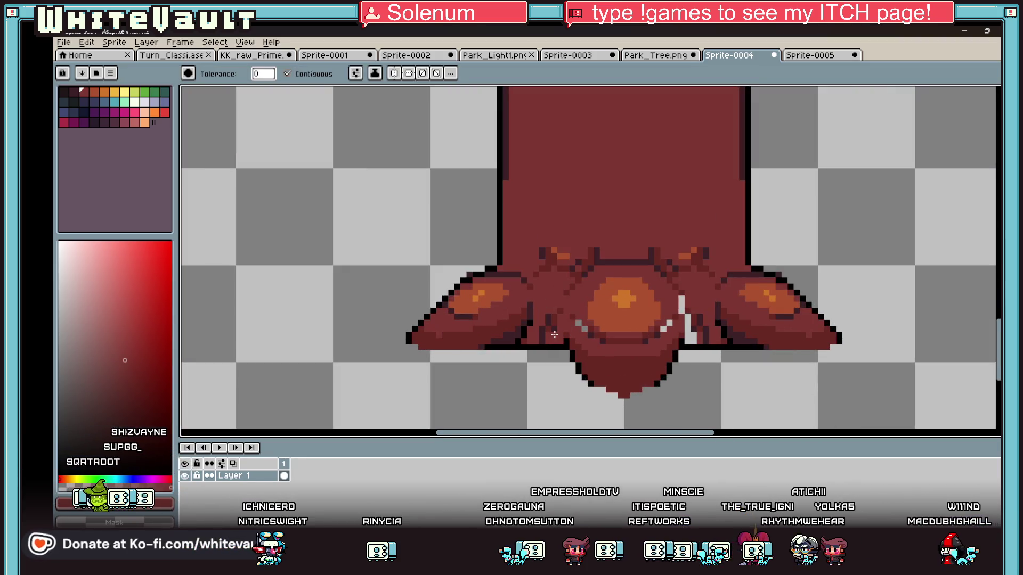
# With the Pencil, draw a dark edge down the root and repaint stray dark pixels red
pyautogui.press('b')
pyautogui.scroll(2, 568, 336)
pyautogui.moveTo(569, 239)
pyautogui.mouseDown()
pyautogui.moveTo(553, 340)
pyautogui.moveTo(522, 282)
pyautogui.moveTo(507, 341)
pyautogui.moveTo(453, 362)
pyautogui.moveTo(566, 359)
pyautogui.moveTo(553, 359)
pyautogui.mouseUp()
pyautogui.keyDown('alt'); pyautogui.click(541, 241); pyautogui.keyUp('alt')
pyautogui.keyDown('alt'); pyautogui.click(562, 341); pyautogui.keyUp('alt')
pyautogui.scroll(-5, 567, 352)
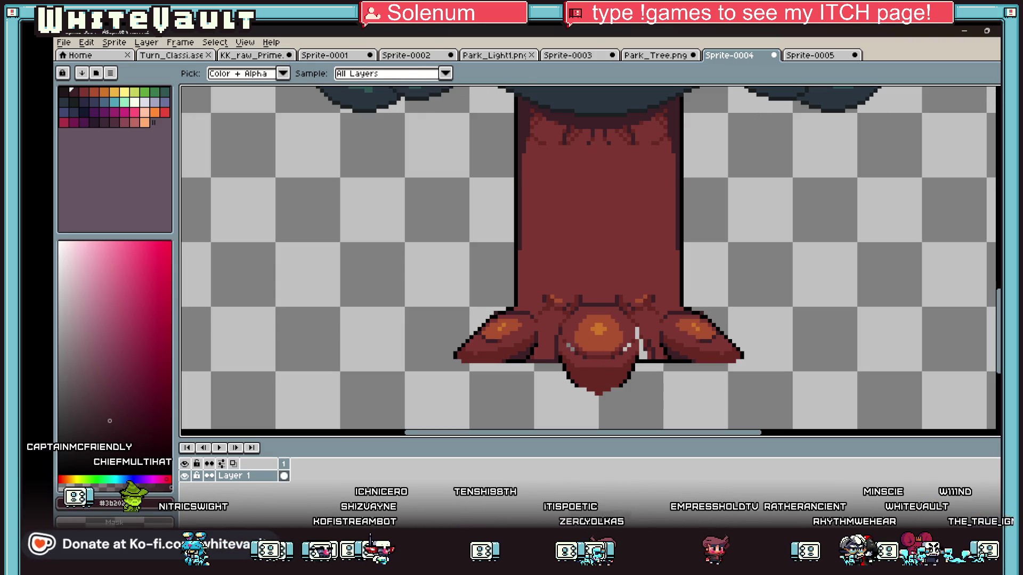
# Select the trunk base and roots with the rectangular marquee and drop the selection in place
pyautogui.press('m')
pyautogui.moveTo(391, 201)
pyautogui.mouseDown()
pyautogui.moveTo(601, 414)
pyautogui.moveTo(600, 373)
pyautogui.moveTo(776, 354)
pyautogui.mouseUp()
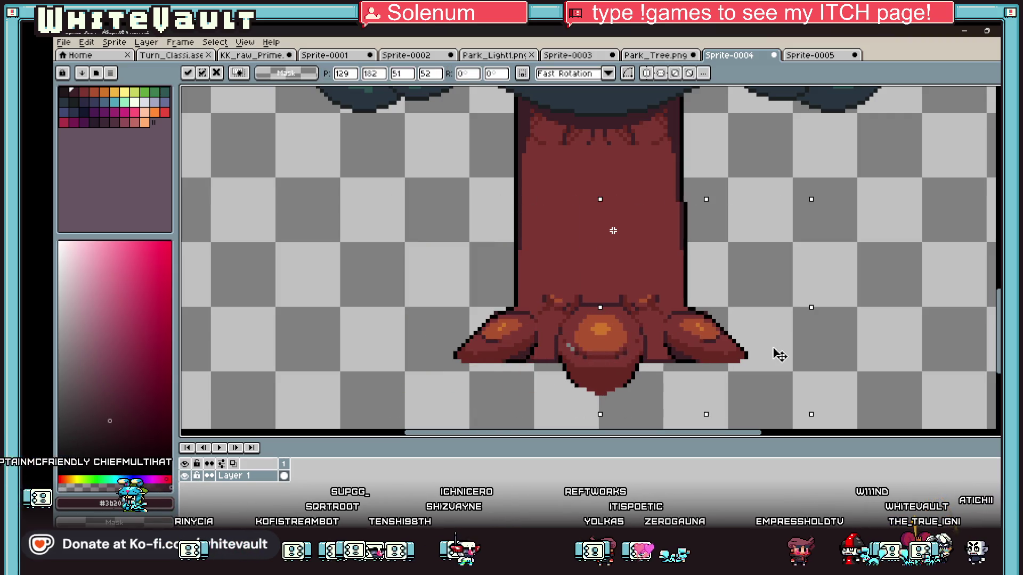
pyautogui.click(362, 220)
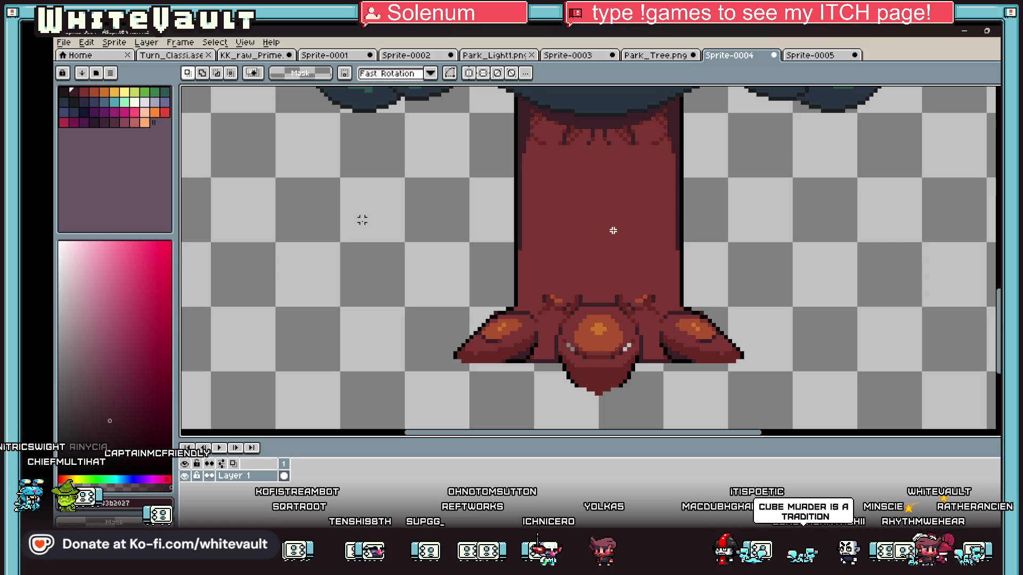
pyautogui.scroll(-2, 613, 230)
pyautogui.scroll(2, 613, 230)
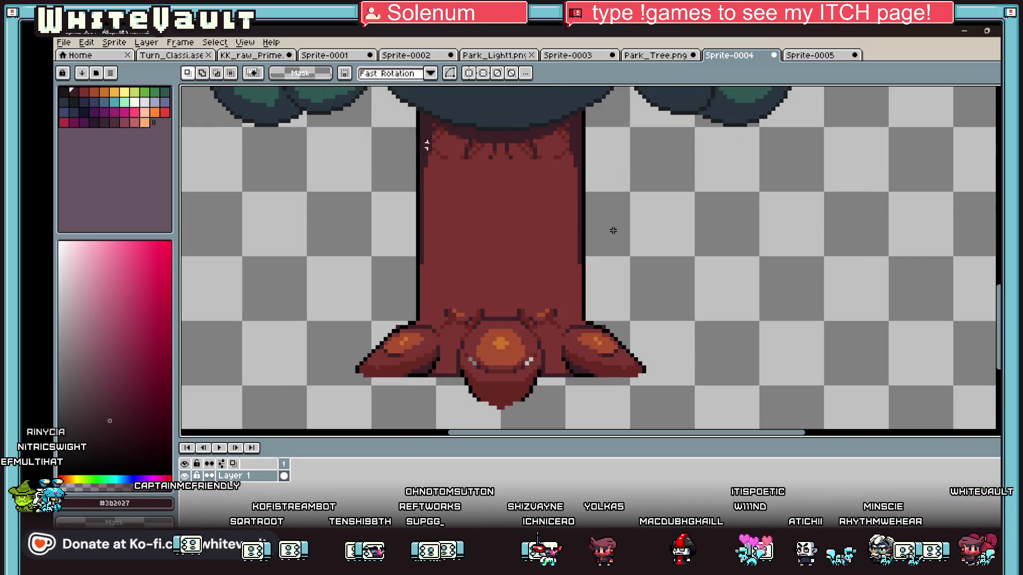
# Return to the Pencil and re-enable vertical symmetry for mirrored drawing
pyautogui.press('b')
pyautogui.scroll(2, 420, 123)
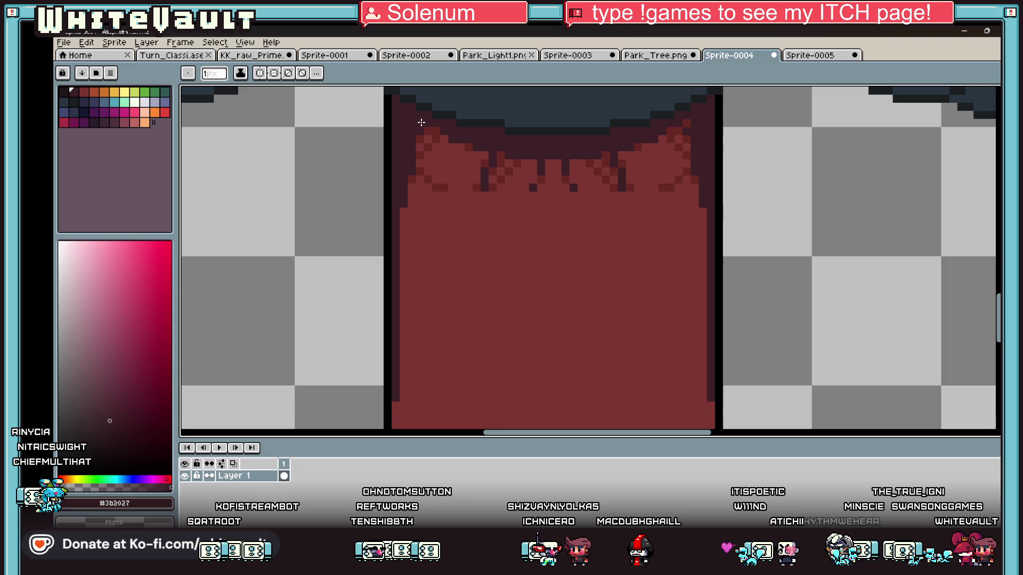
pyautogui.click(261, 74)
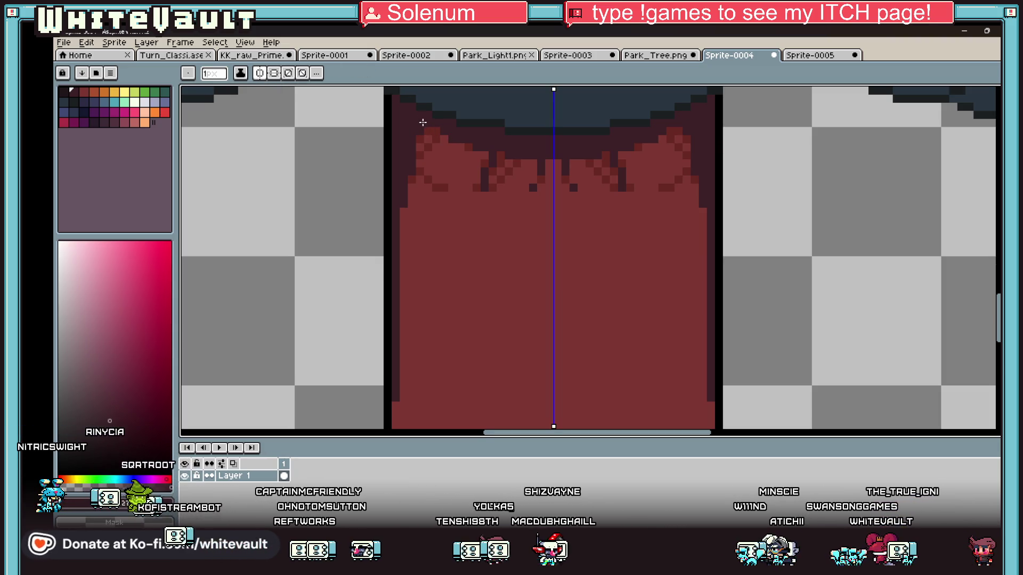
pyautogui.scroll(-2, 423, 123)
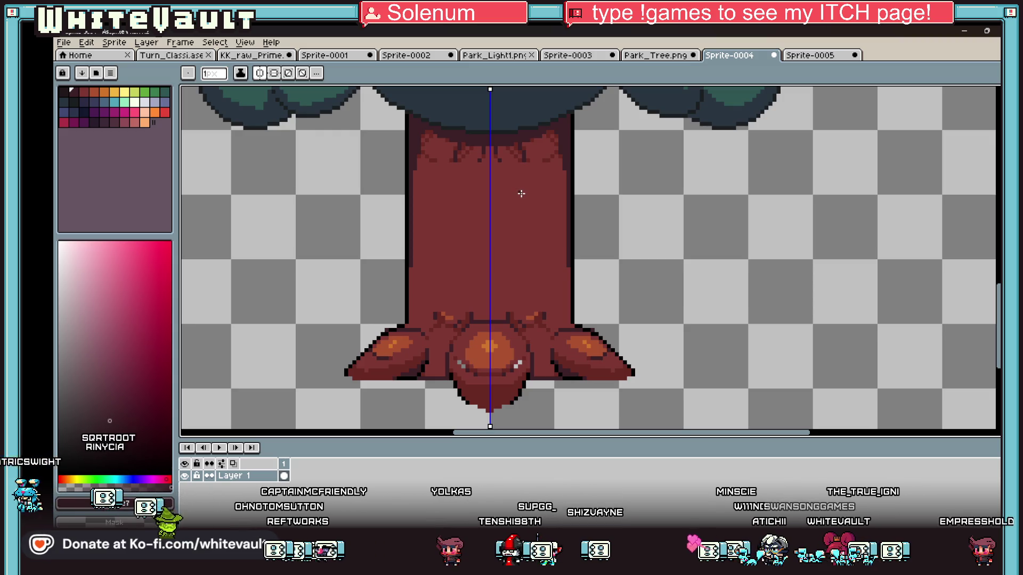
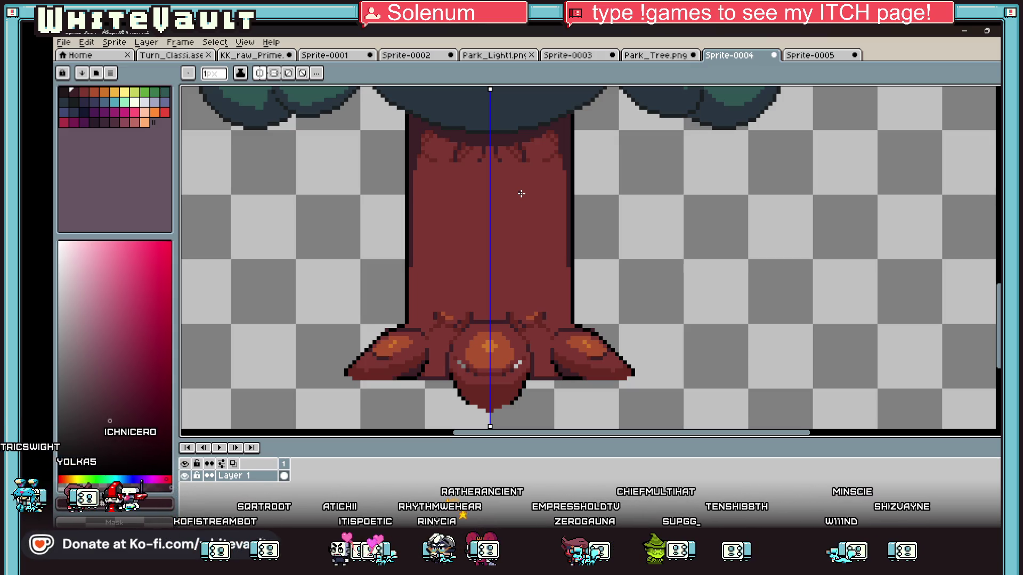
# Zoom around the tree and make the trunk's red the current Pencil drawing colour
pyautogui.scroll(-2, 521, 193)
pyautogui.scroll(2, 528, 361)
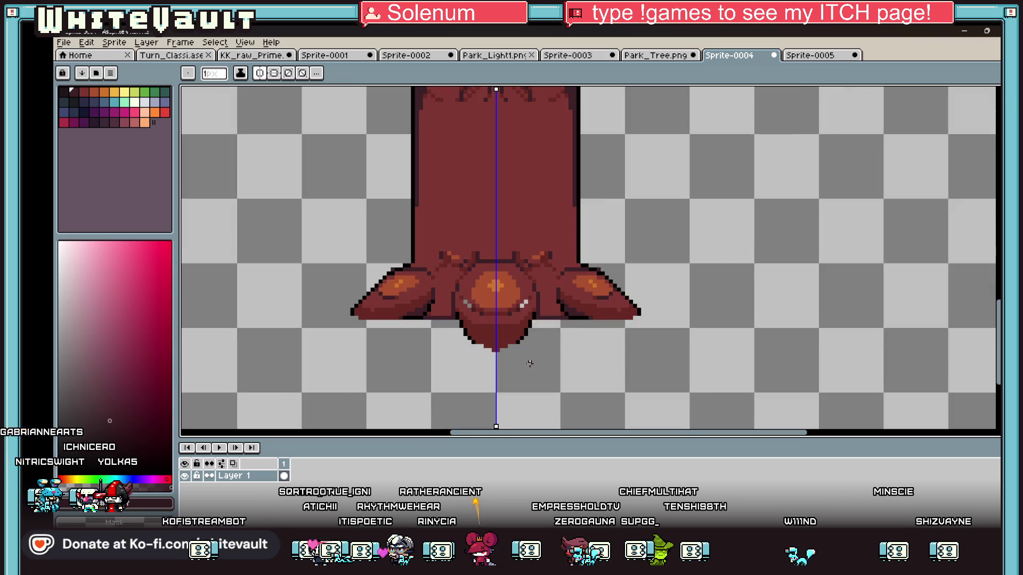
pyautogui.press('b')
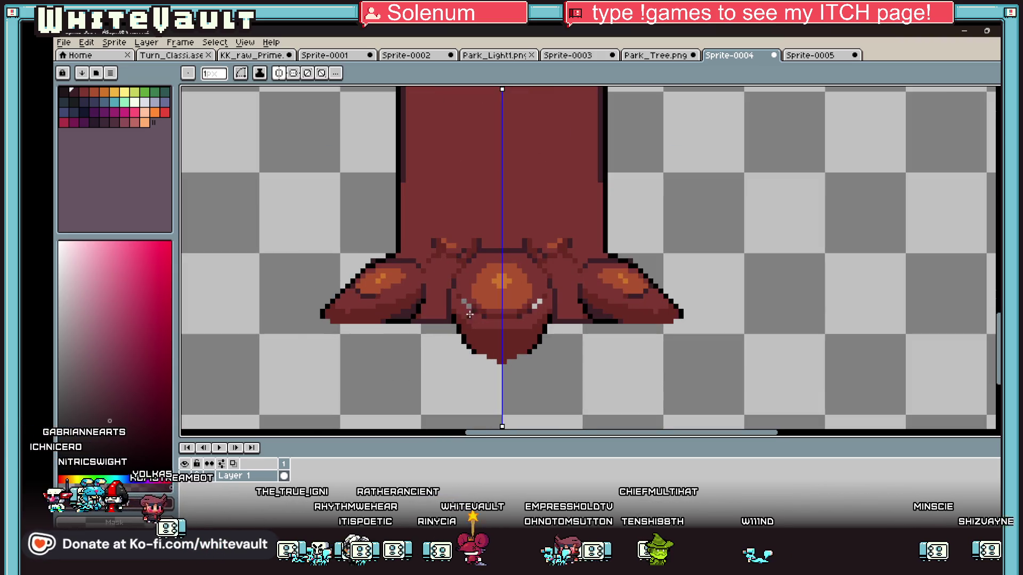
pyautogui.scroll(4, 450, 274)
pyautogui.scroll(-4, 615, 221)
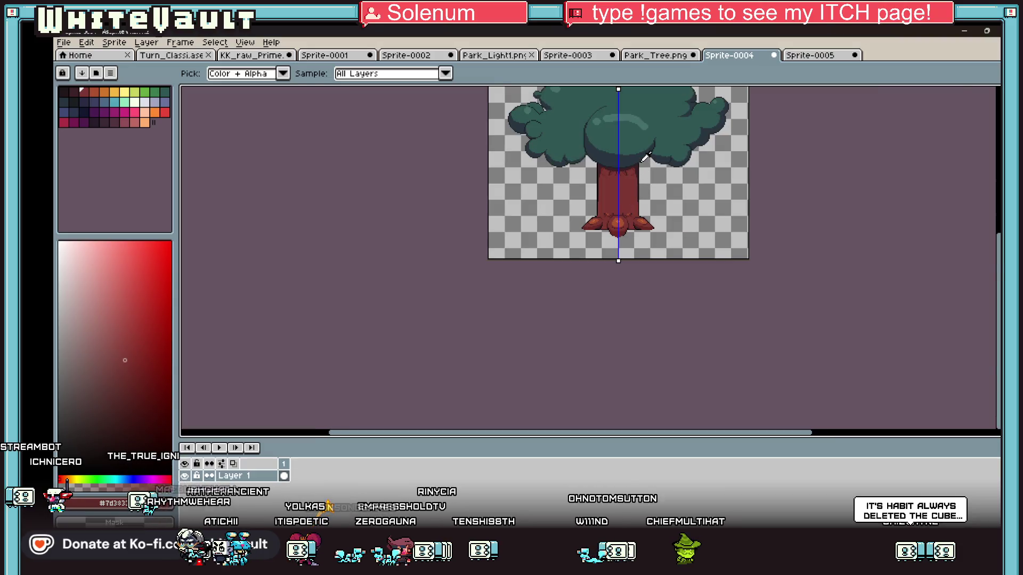
pyautogui.scroll(3, 633, 211)
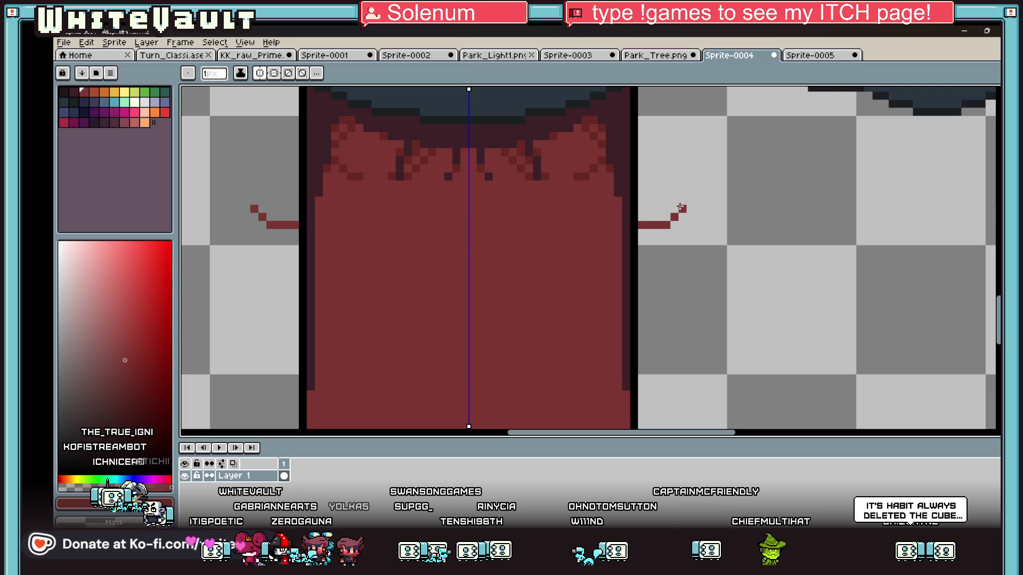
# Draw the mirrored branch line beside the trunk and fill the gap with red
pyautogui.moveTo(680, 206)
pyautogui.mouseDown()
pyautogui.moveTo(682, 91)
pyautogui.moveTo(682, 193)
pyautogui.moveTo(706, 266)
pyautogui.moveTo(699, 347)
pyautogui.moveTo(652, 375)
pyautogui.mouseUp()
pyautogui.press('g')
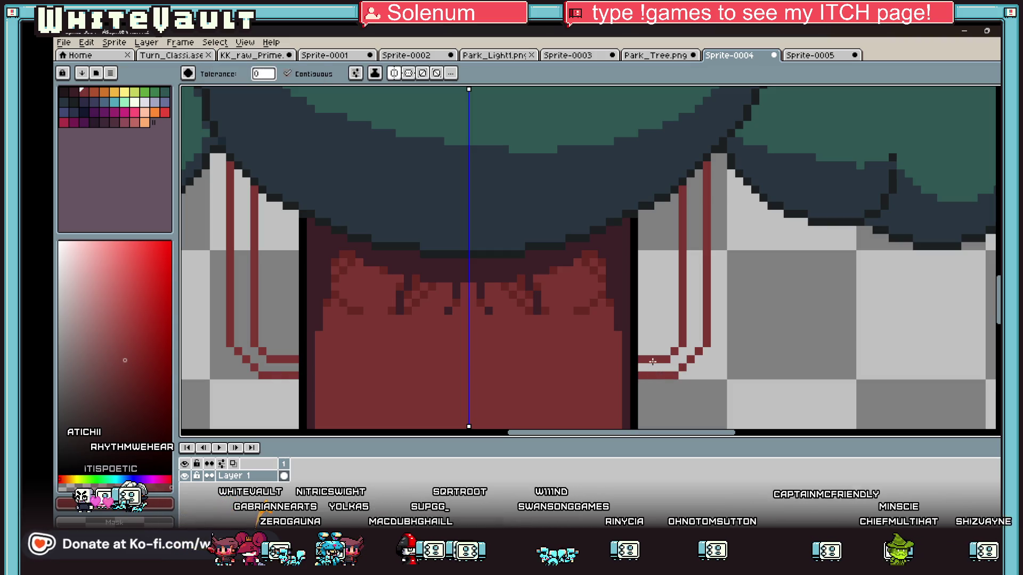
pyautogui.click(652, 367)
pyautogui.scroll(-3, 651, 362)
pyautogui.scroll(1, 442, 363)
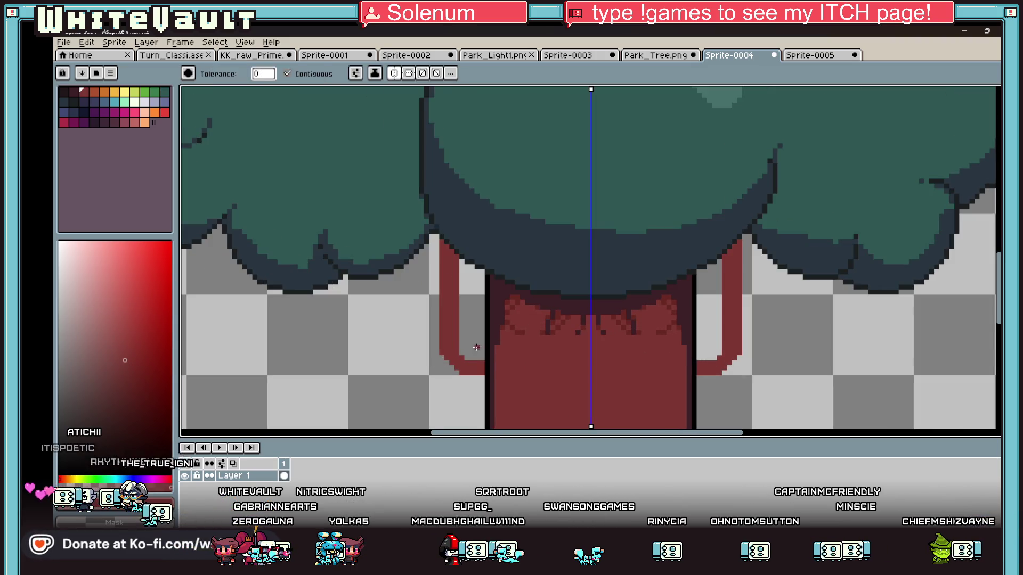
# Outline the inner and outer edges of the side branches in black
pyautogui.press('b')
pyautogui.moveTo(457, 261); pyautogui.dragTo(458, 332)
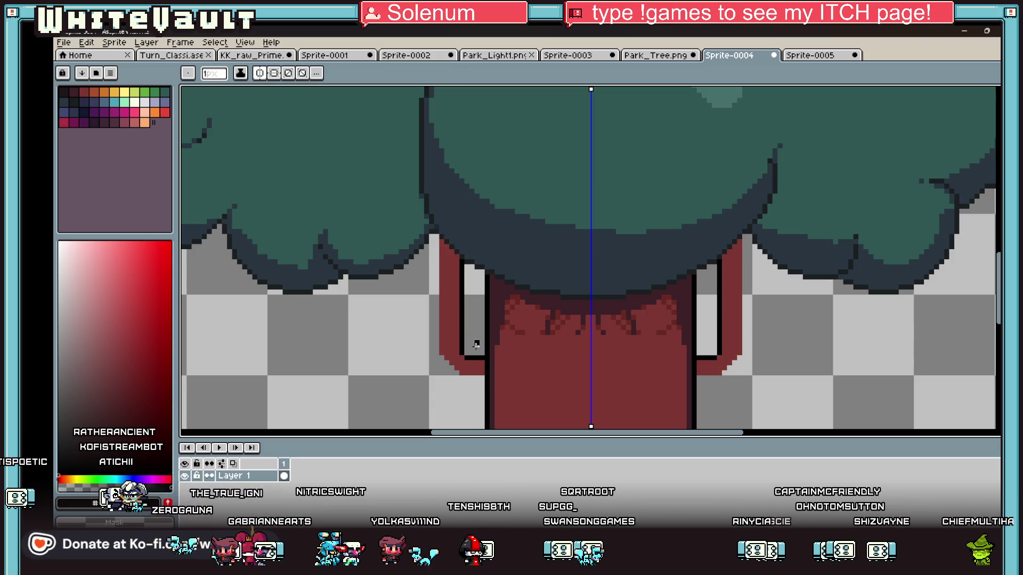
pyautogui.moveTo(437, 235); pyautogui.dragTo(429, 337)
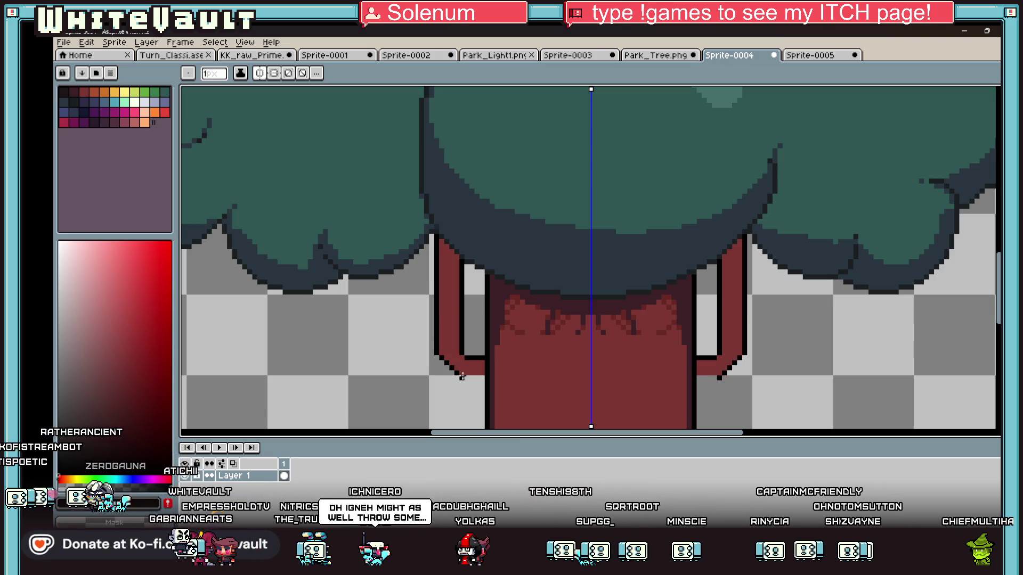
# Shade the tops of the side branches dark maroon
pyautogui.scroll(-4, 480, 373)
pyautogui.scroll(3, 472, 344)
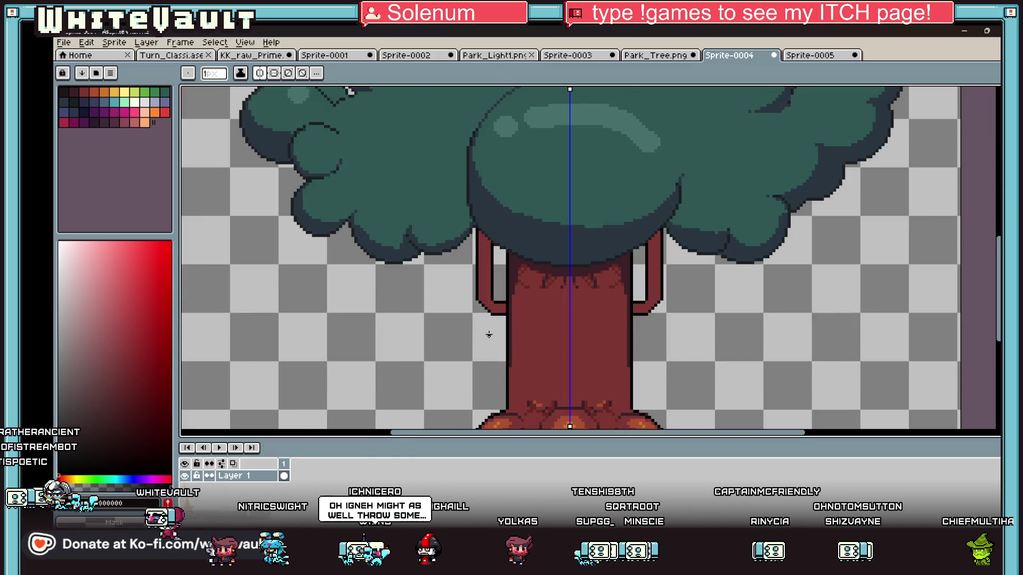
pyautogui.scroll(3, 508, 301)
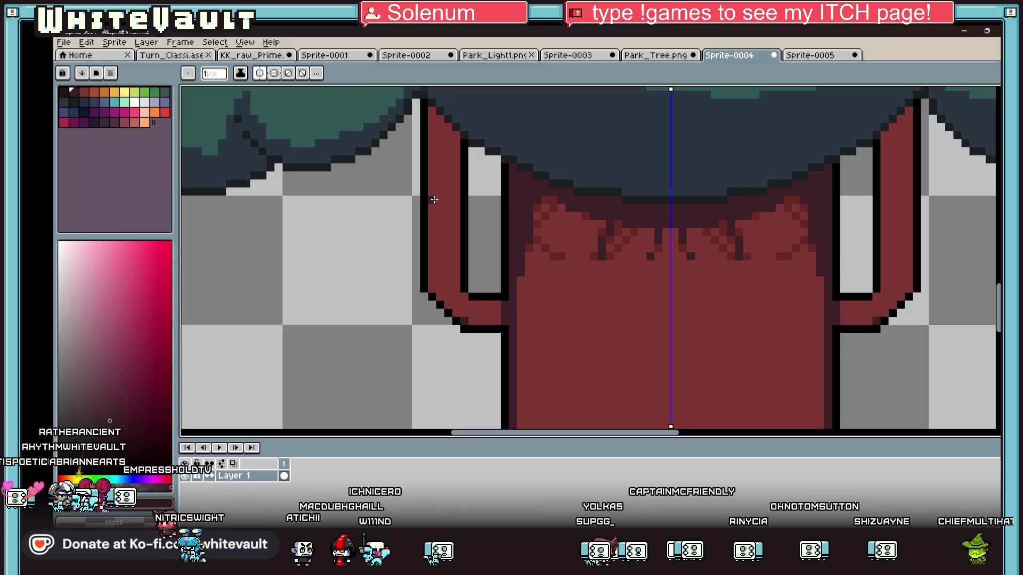
pyautogui.click(457, 207)
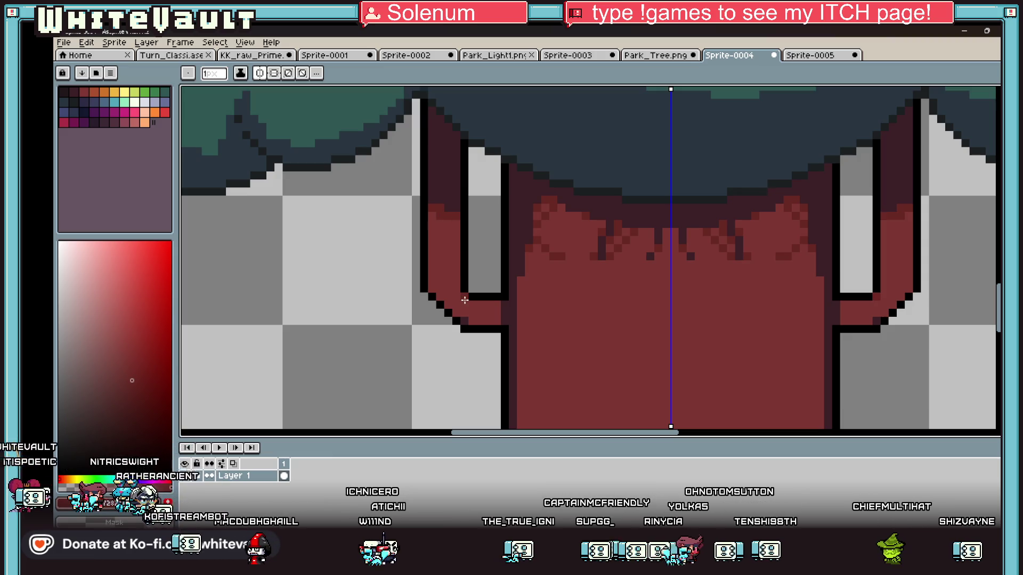
pyautogui.scroll(-2, 460, 297)
pyautogui.scroll(4, 536, 315)
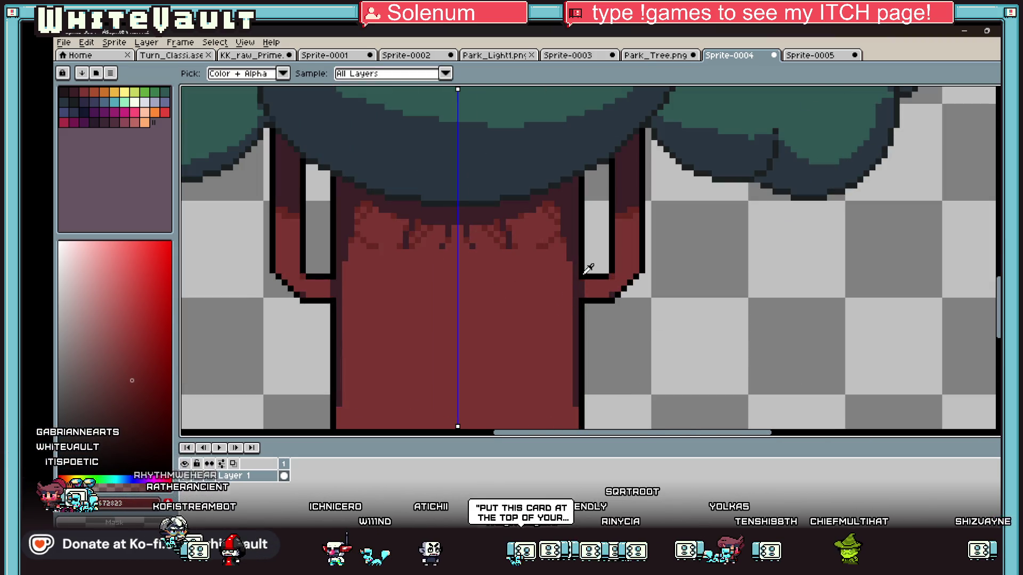
# Outline the branch-to-trunk joints in dark and repaint the trunk edge pixels red
pyautogui.scroll(1, 572, 272)
pyautogui.moveTo(564, 264)
pyautogui.mouseDown()
pyautogui.moveTo(541, 330)
pyautogui.moveTo(553, 347)
pyautogui.moveTo(541, 347)
pyautogui.moveTo(578, 322)
pyautogui.moveTo(577, 288)
pyautogui.mouseUp()
pyautogui.click(554, 335)
pyautogui.keyDown('alt'); pyautogui.click(563, 320); pyautogui.keyUp('alt')
# Draw two dark horizontal lines across the trunk
pyautogui.scroll(-4, 578, 289)
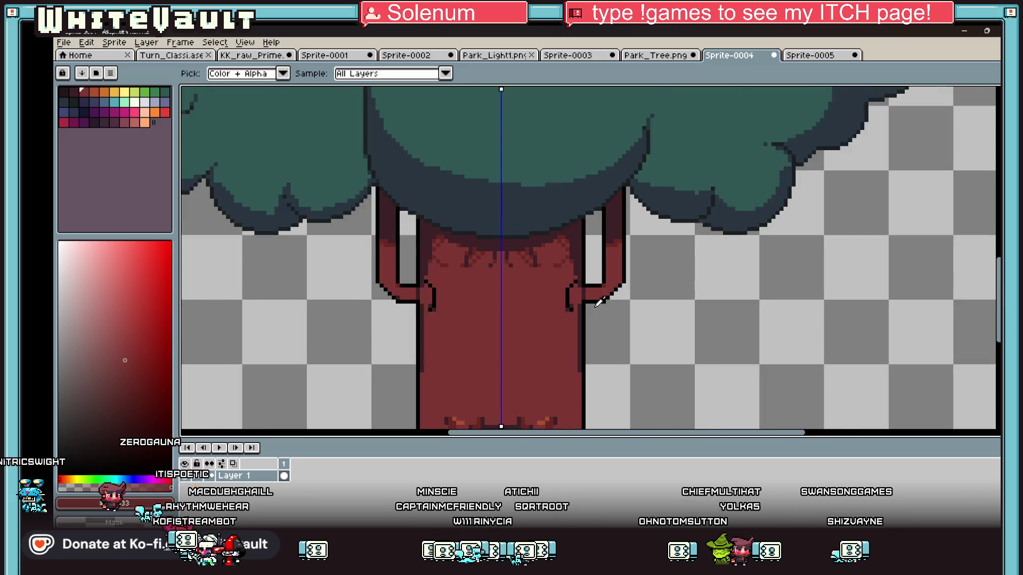
pyautogui.scroll(3, 511, 284)
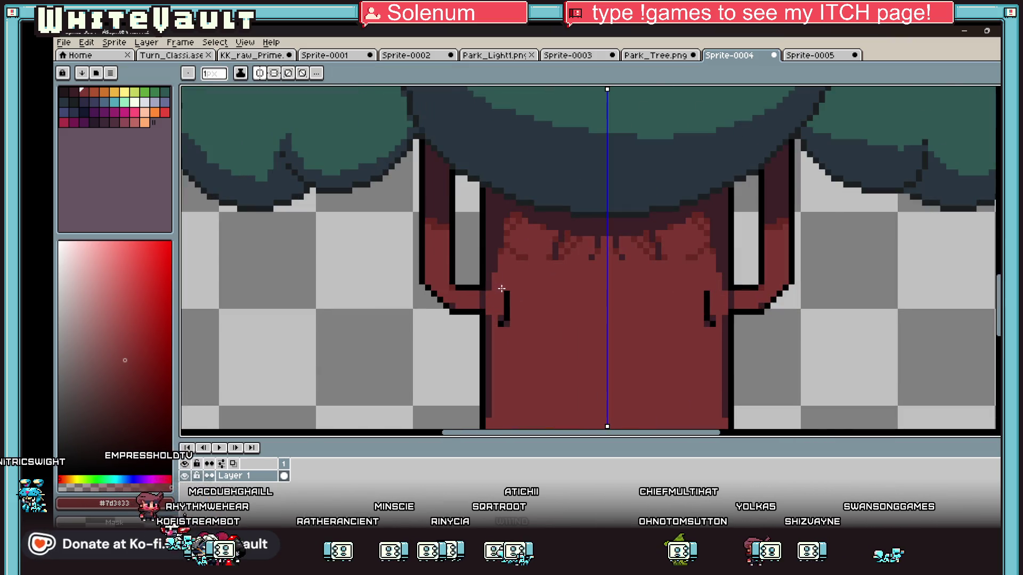
pyautogui.scroll(-1, 522, 311)
pyautogui.scroll(-2, 535, 292)
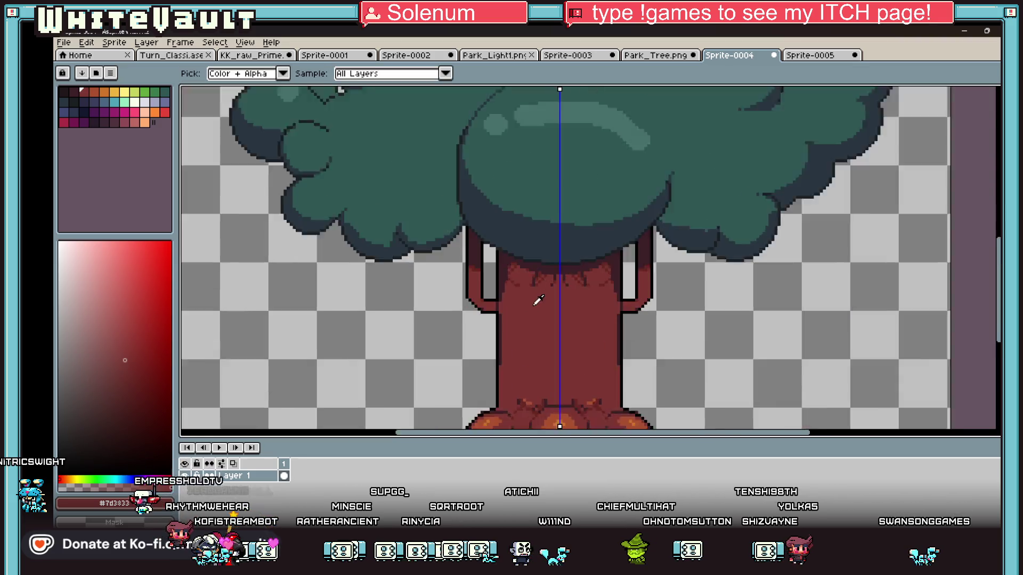
pyautogui.scroll(2, 536, 277)
pyautogui.scroll(1, 490, 343)
pyautogui.moveTo(492, 345); pyautogui.dragTo(601, 359)
pyautogui.scroll(-2, 600, 358)
pyautogui.scroll(2, 600, 358)
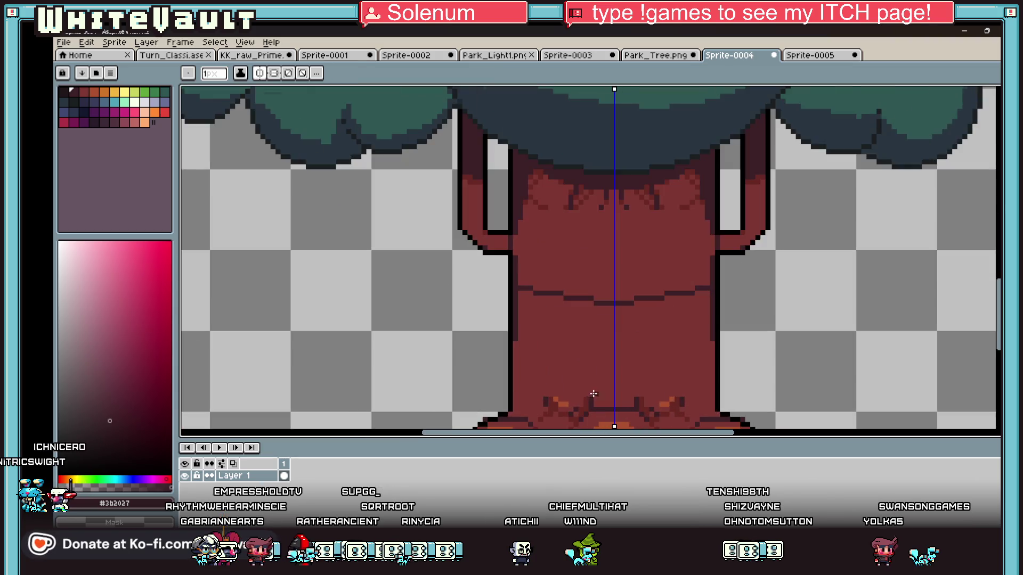
pyautogui.moveTo(516, 336); pyautogui.dragTo(613, 358)
pyautogui.scroll(-1, 595, 381)
pyautogui.scroll(2, 595, 381)
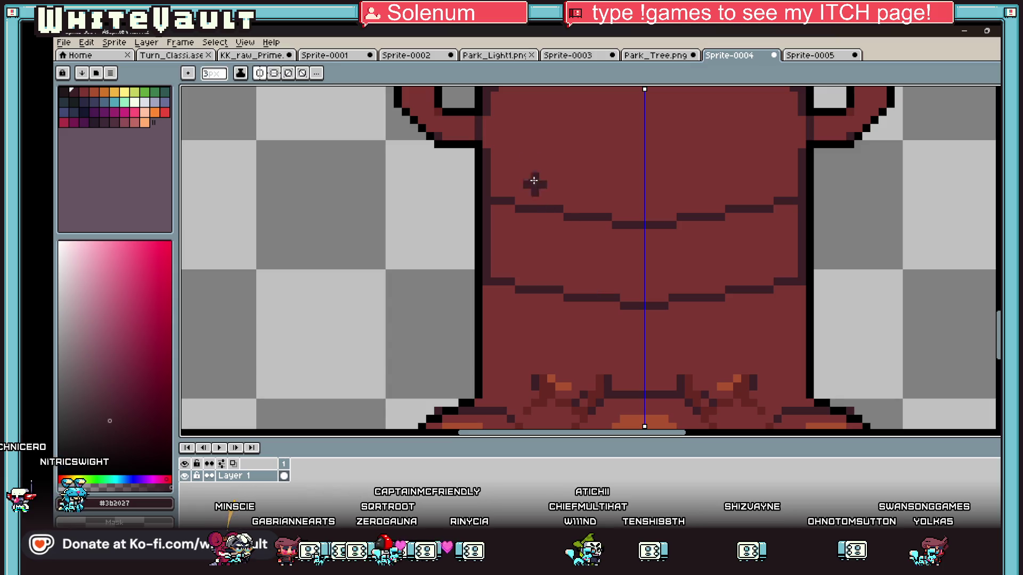
# Enlarge the brush and paint a mirrored pair of dark eye dots on the trunk
pyautogui.press('+')
pyautogui.click(521, 160)
pyautogui.scroll(-2, 729, 301)
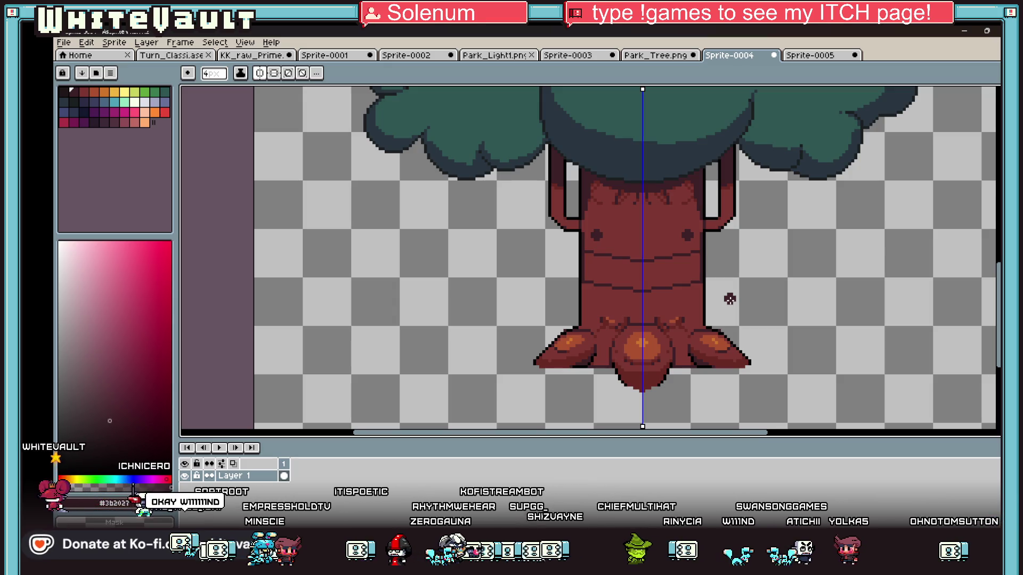
# Sample a darker red and paint over the orange root highlight
pyautogui.press('v')
pyautogui.scroll(-1, 687, 267)
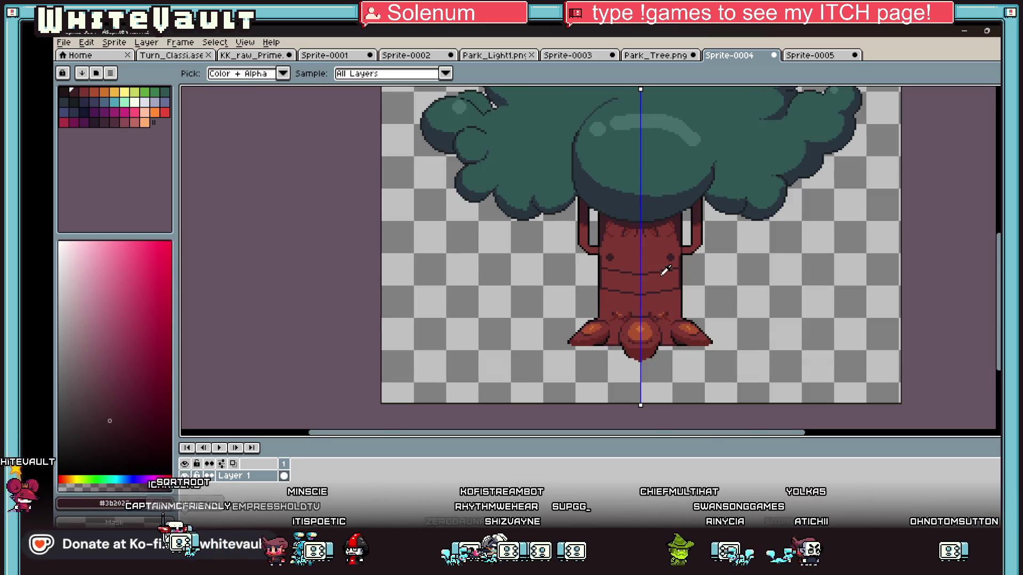
pyautogui.scroll(1, 666, 276)
pyautogui.press('i')
pyautogui.scroll(-1, 669, 307)
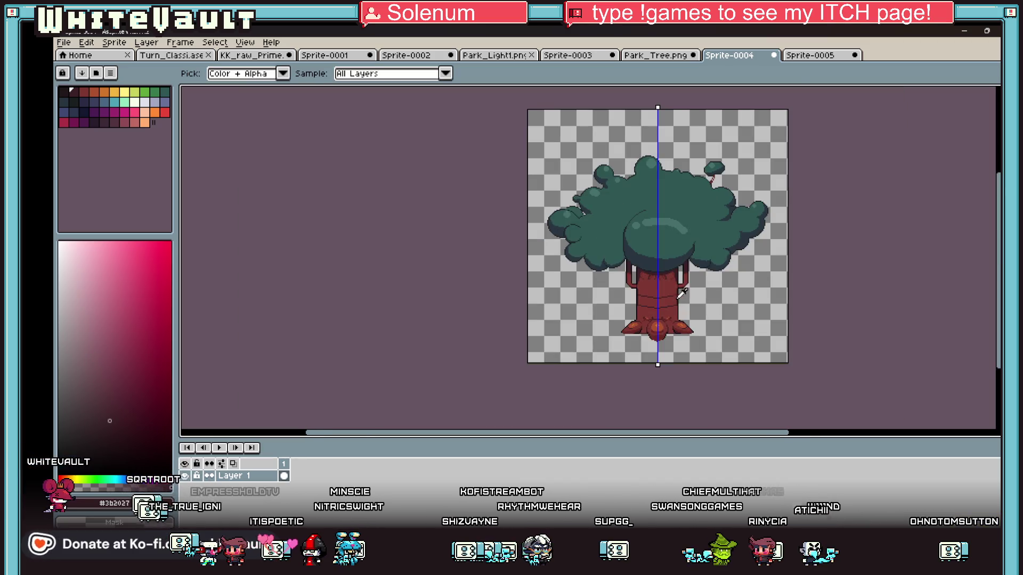
pyautogui.scroll(1, 597, 254)
pyautogui.scroll(-2, 597, 254)
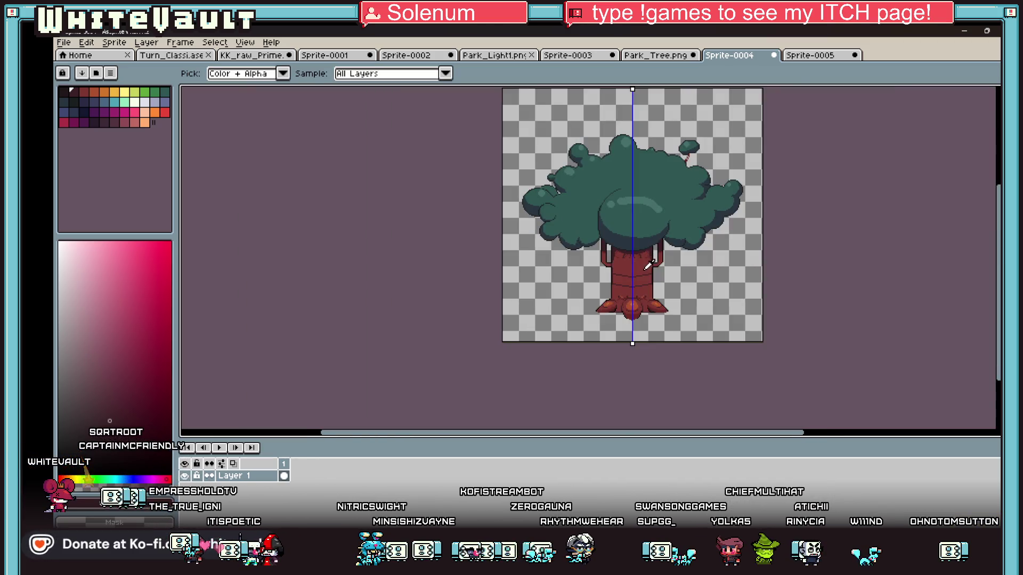
pyautogui.scroll(2, 619, 291)
pyautogui.scroll(2, 621, 289)
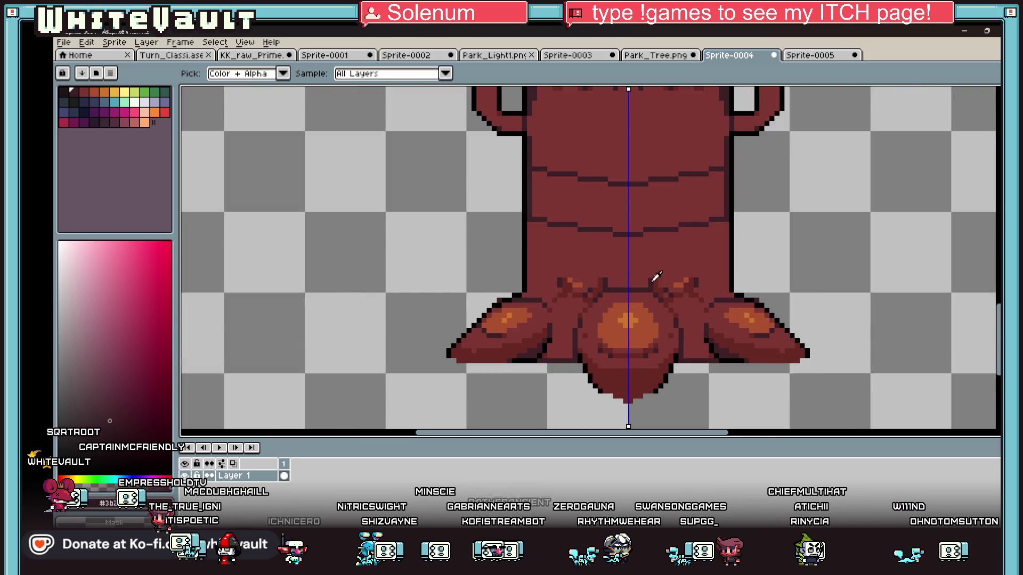
pyautogui.press('b')
pyautogui.moveTo(694, 282); pyautogui.dragTo(646, 279)
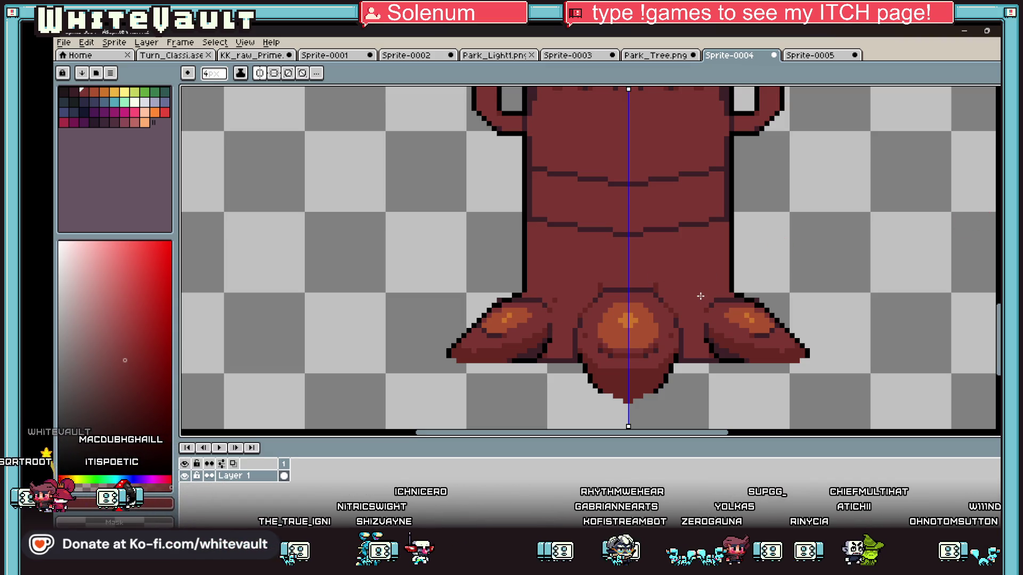
# Cover the dark bark lines with trunk red, then pick a darker red with a 1 px brush
pyautogui.scroll(-1, 700, 292)
pyautogui.scroll(-3, 665, 282)
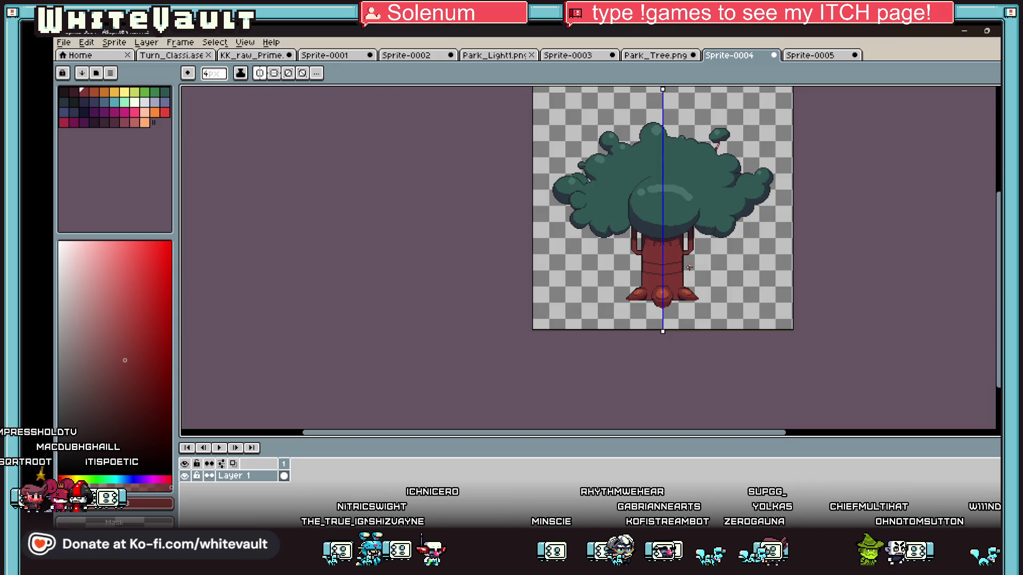
pyautogui.press('i')
pyautogui.scroll(3, 697, 248)
pyautogui.press('b')
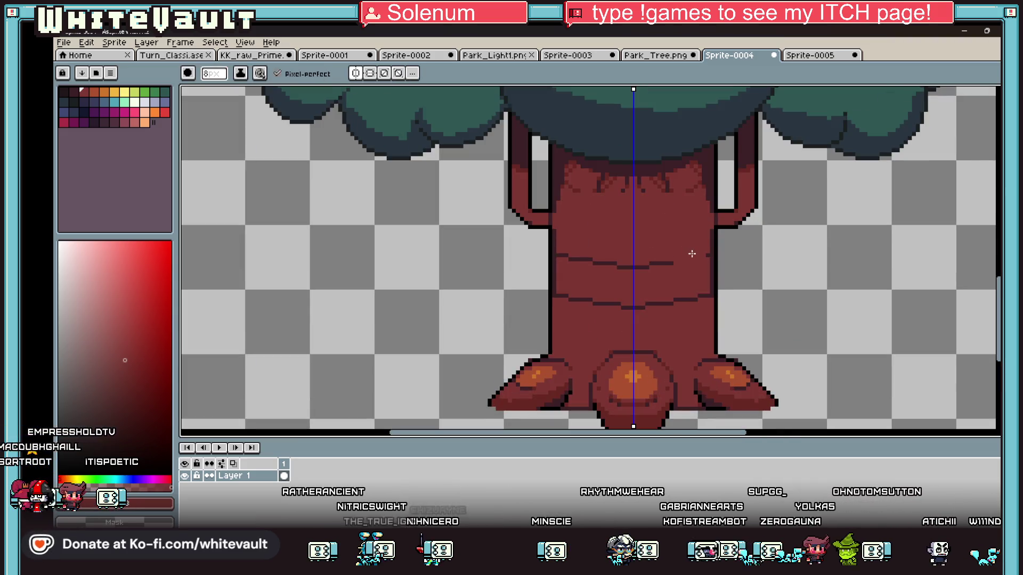
pyautogui.moveTo(703, 258); pyautogui.dragTo(560, 258)
pyautogui.moveTo(560, 298); pyautogui.dragTo(679, 299)
pyautogui.moveTo(674, 263); pyautogui.dragTo(592, 263)
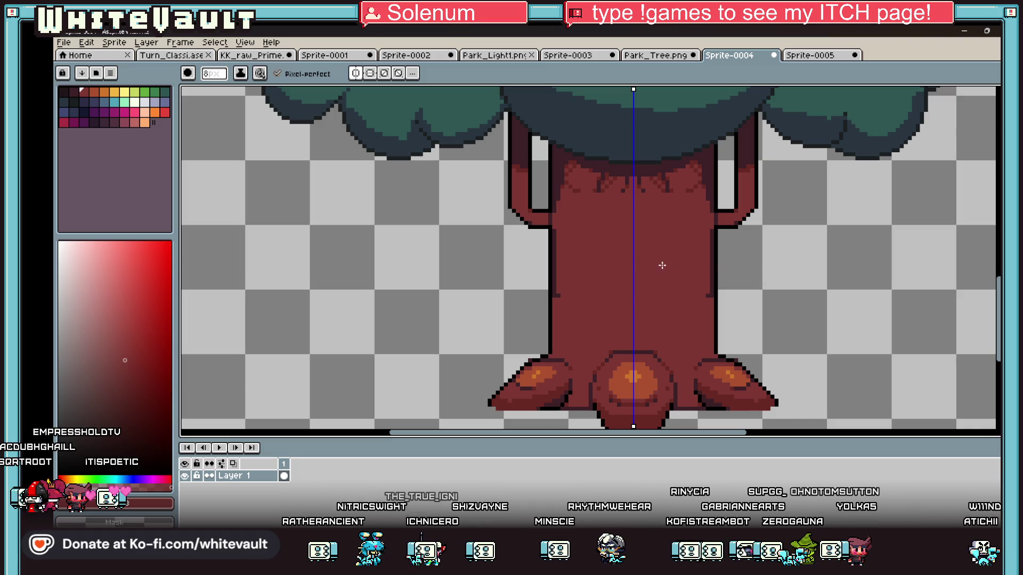
pyautogui.moveTo(663, 304); pyautogui.dragTo(554, 299)
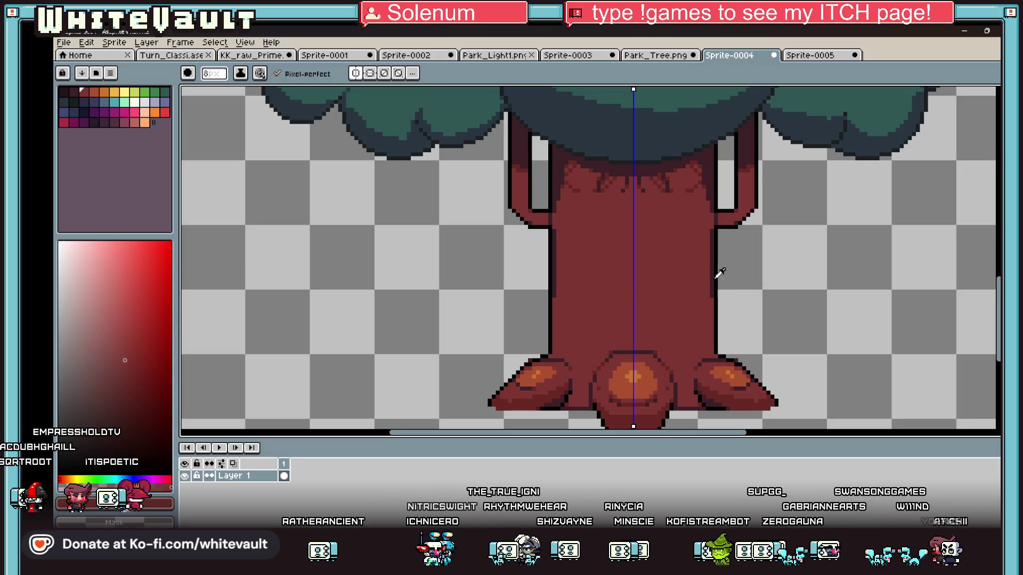
pyautogui.keyDown('alt'); pyautogui.click(711, 309); pyautogui.keyUp('alt')
pyautogui.press('-')
pyautogui.press('-')
pyautogui.press('-')
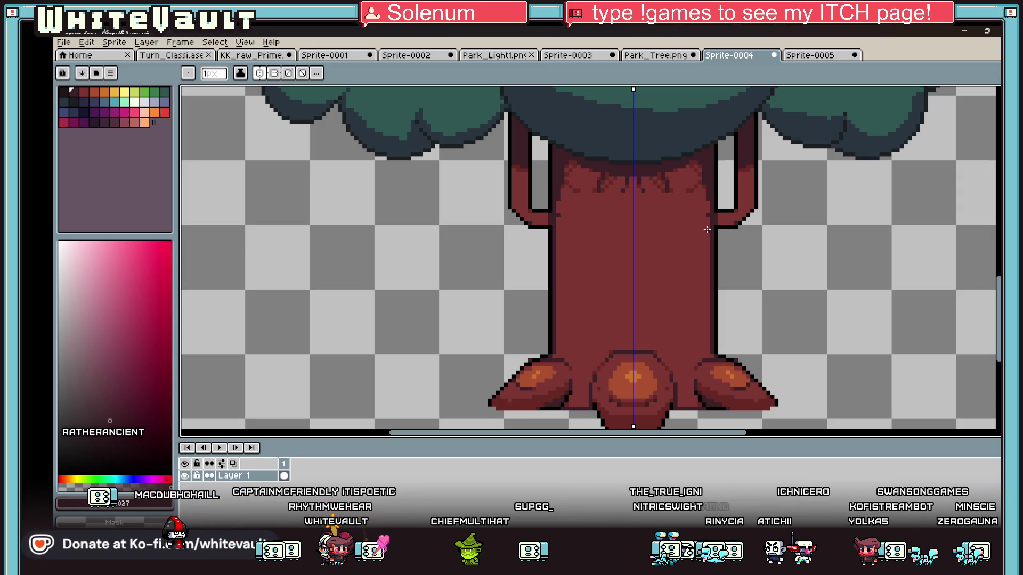
# Sample the trunk red and redraw the outline pixels at the mirrored branch joints
pyautogui.scroll(-2, 707, 230)
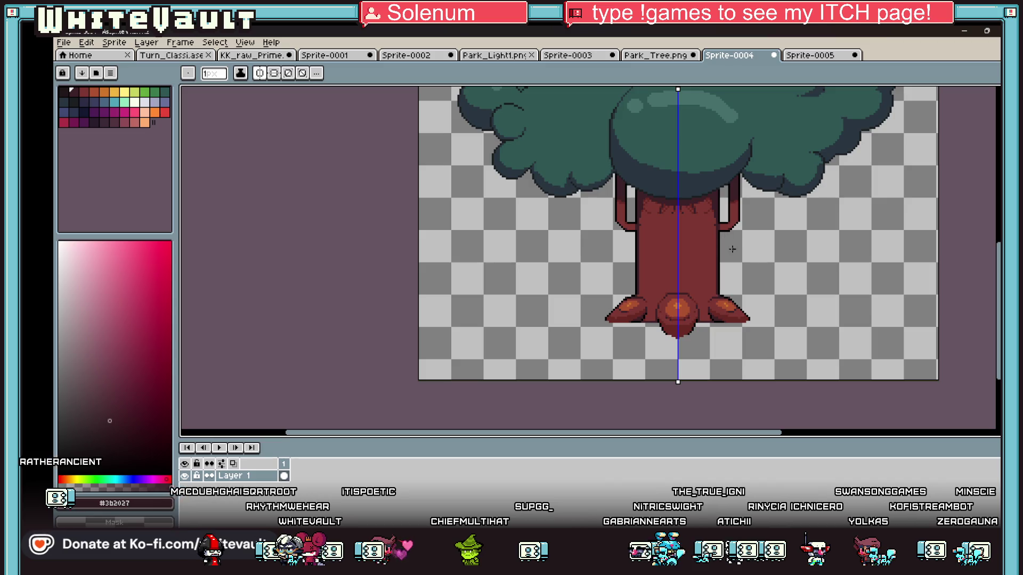
pyautogui.scroll(-1, 737, 243)
pyautogui.scroll(4, 628, 226)
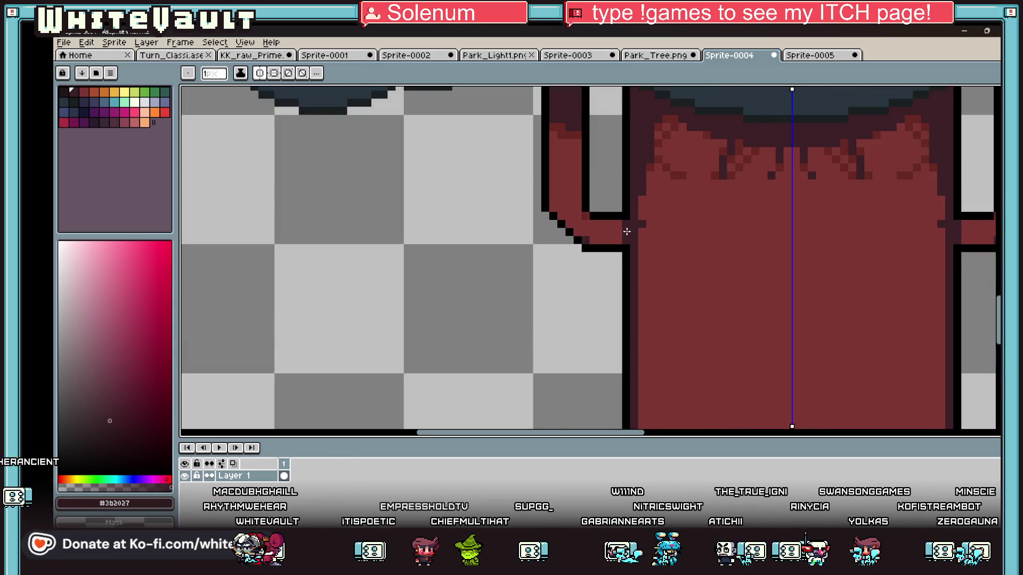
pyautogui.keyDown('alt'); pyautogui.click(596, 217); pyautogui.keyUp('alt')
pyautogui.click(585, 208)
pyautogui.keyDown('alt'); pyautogui.click(585, 192); pyautogui.keyUp('alt')
pyautogui.click(593, 203)
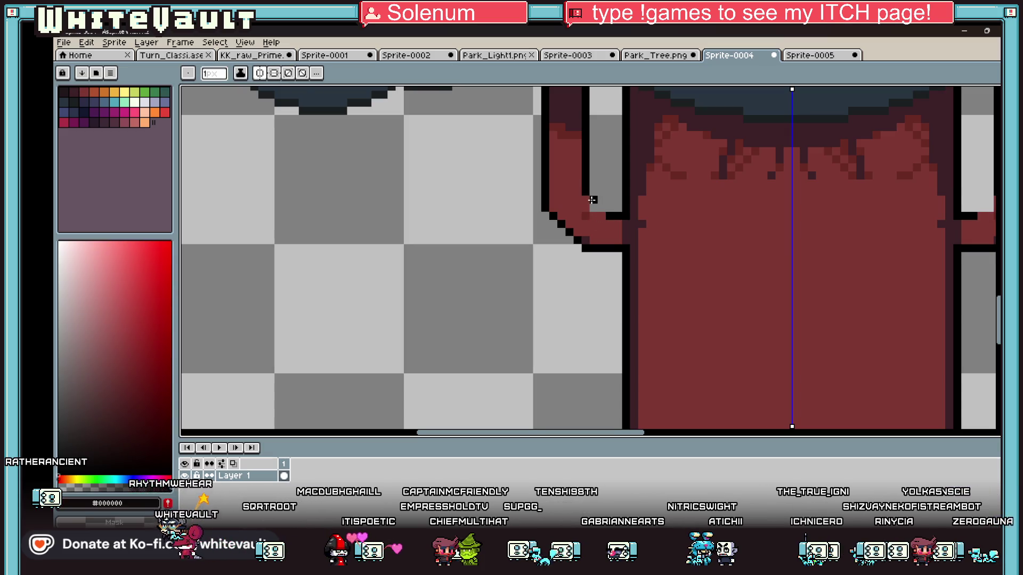
pyautogui.press('alt')
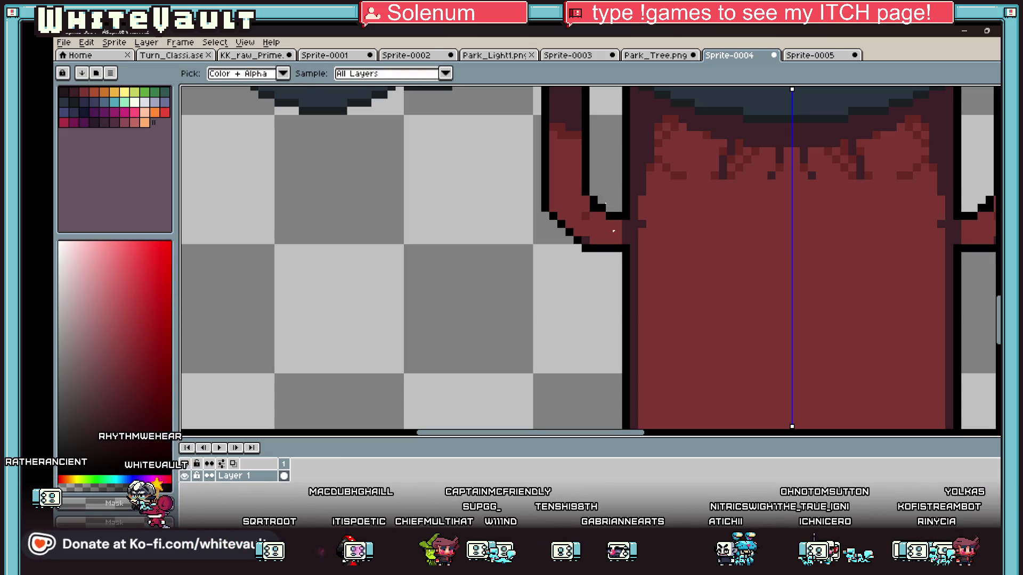
pyautogui.scroll(-5, 613, 210)
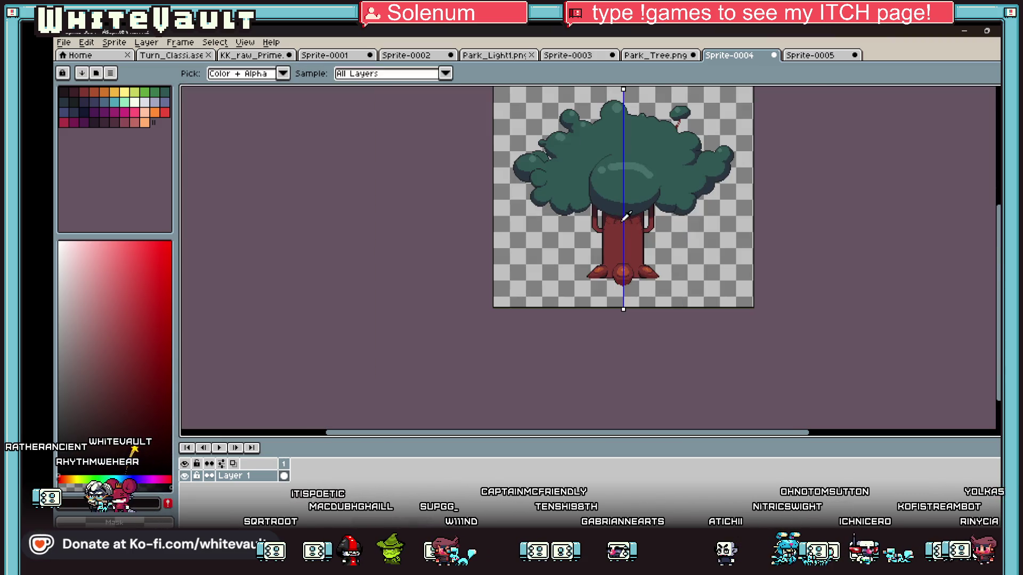
pyautogui.scroll(5, 591, 210)
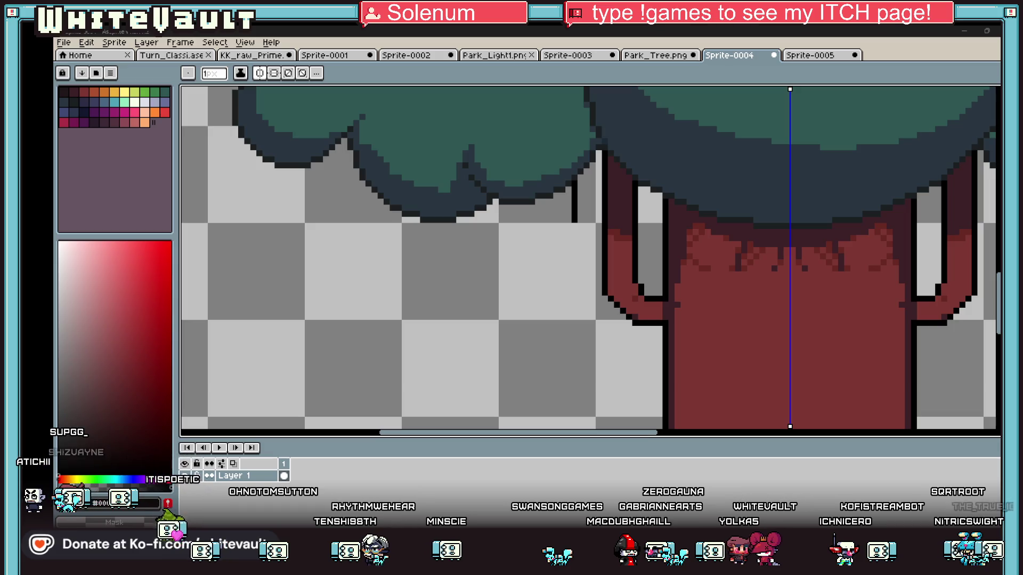
# Zoom out and back in on the left branch joint to inspect its outline and shading
pyautogui.scroll(-3, 702, 289)
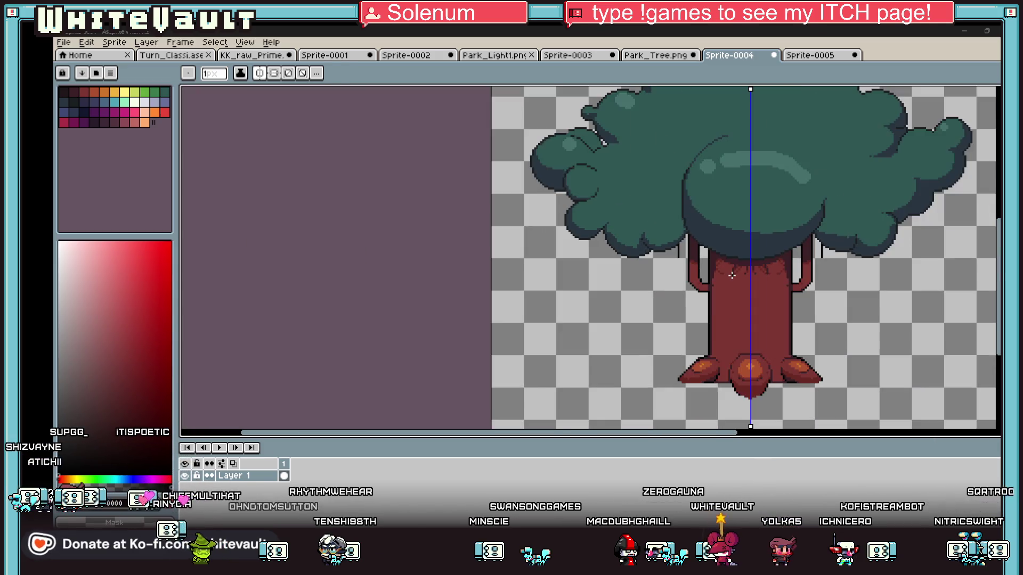
pyautogui.scroll(3, 702, 290)
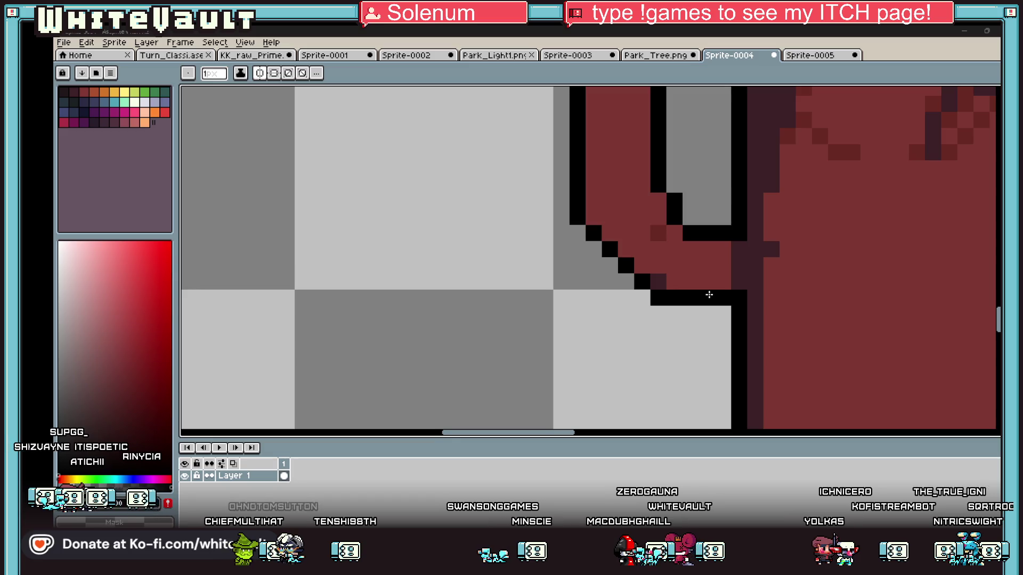